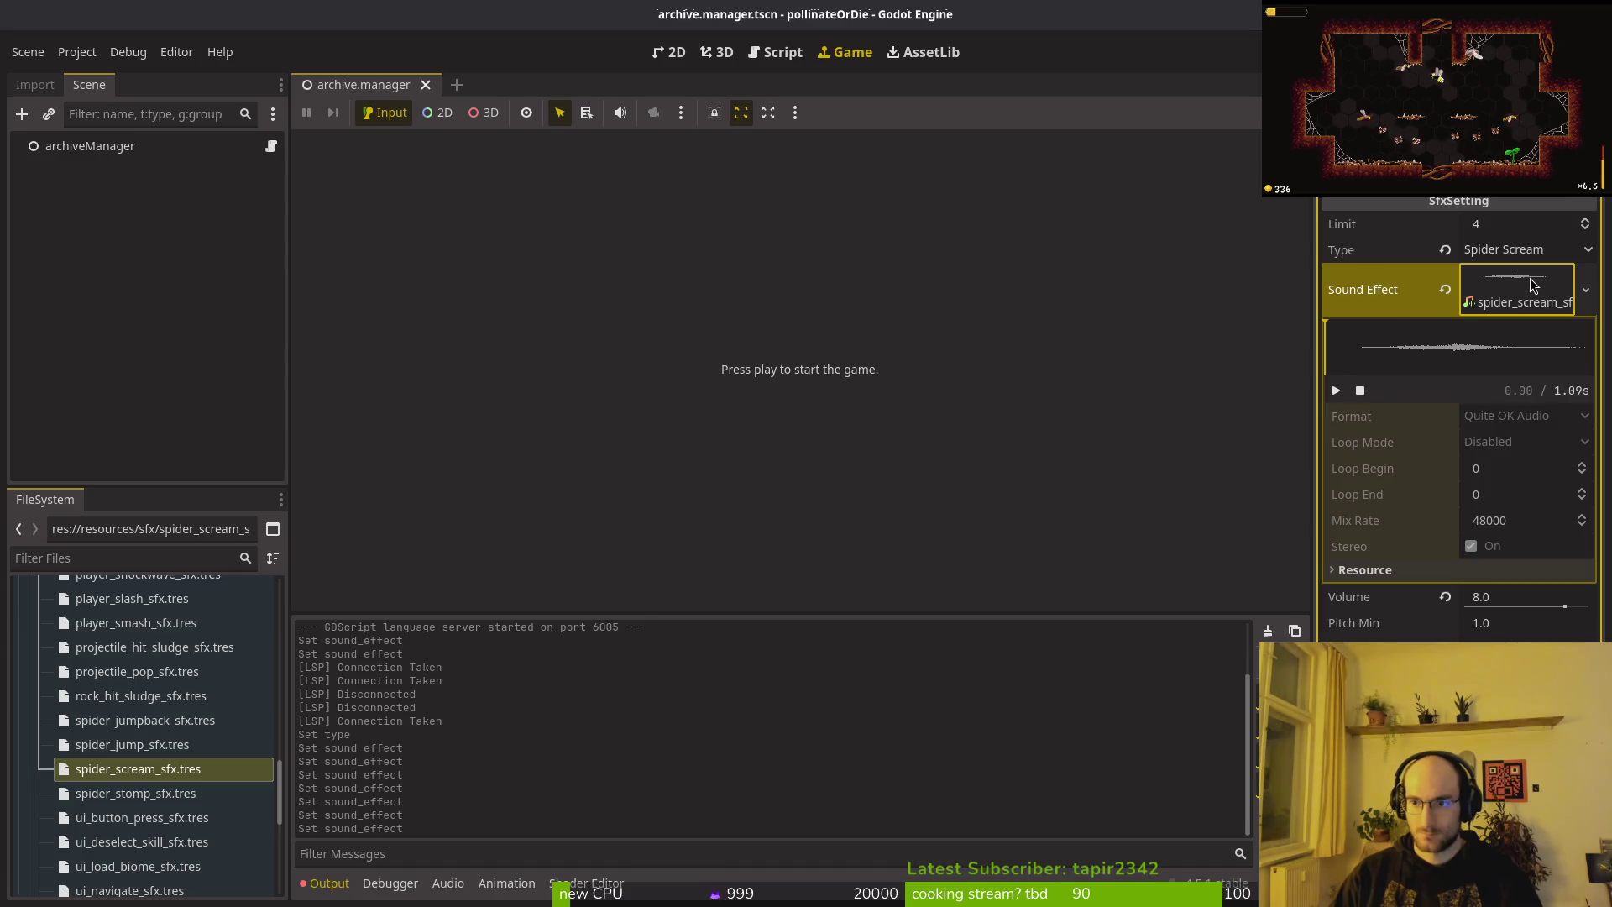
Set the spider scream sound's volume to 11.0 and save the scene.
click(1531, 285)
drag(1563, 339, 1567, 338)
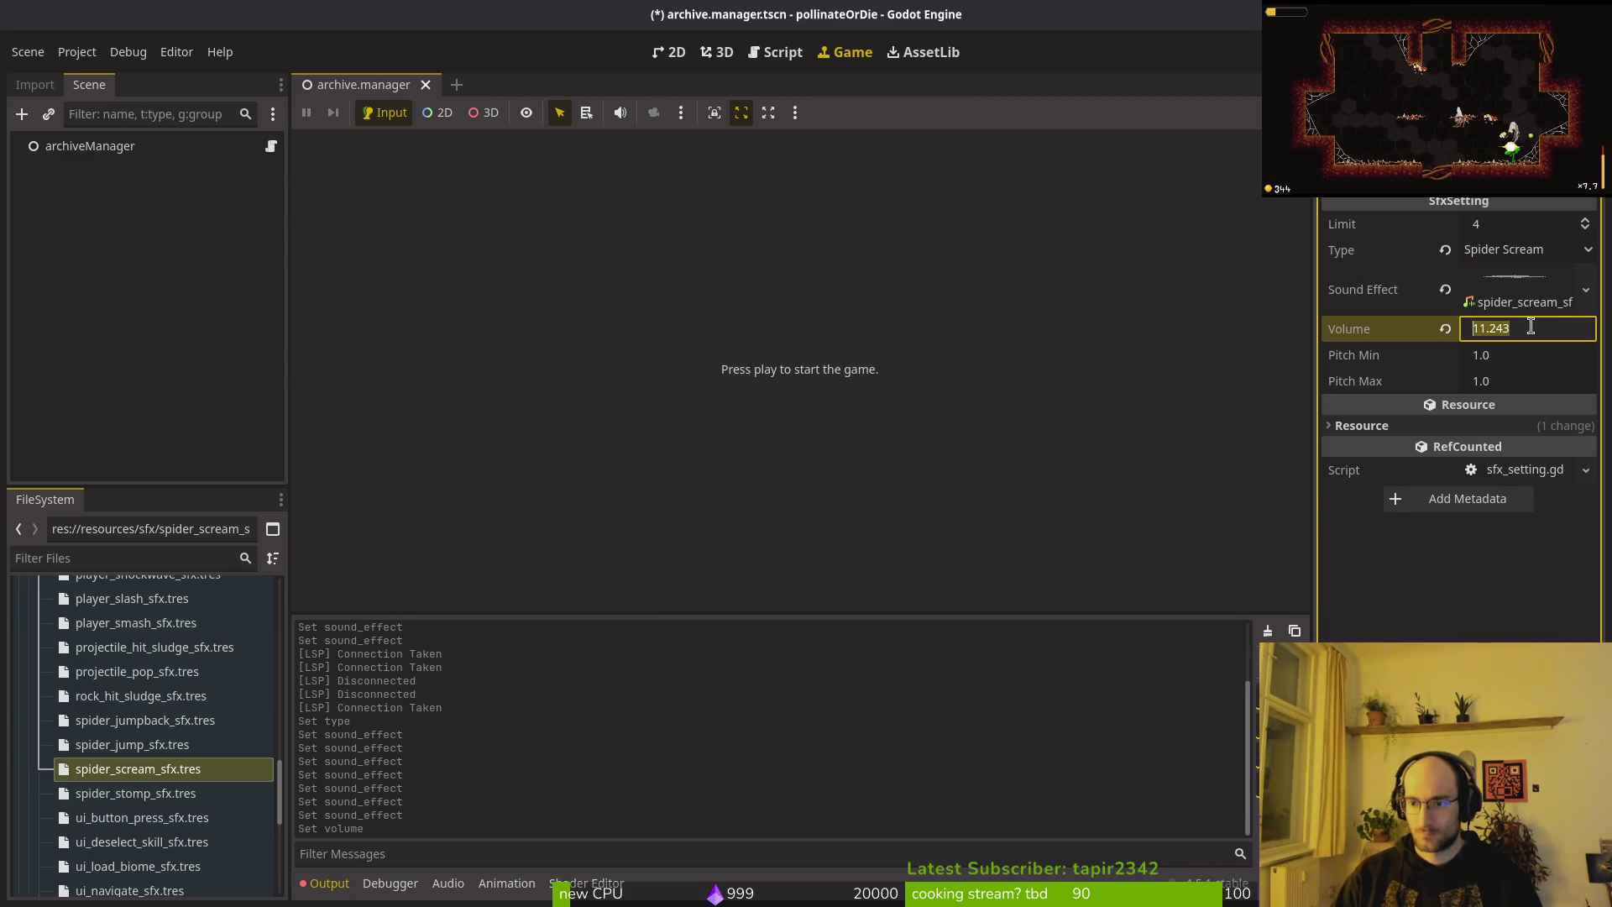
text(1)
key(Return)
key(ctrl+s)
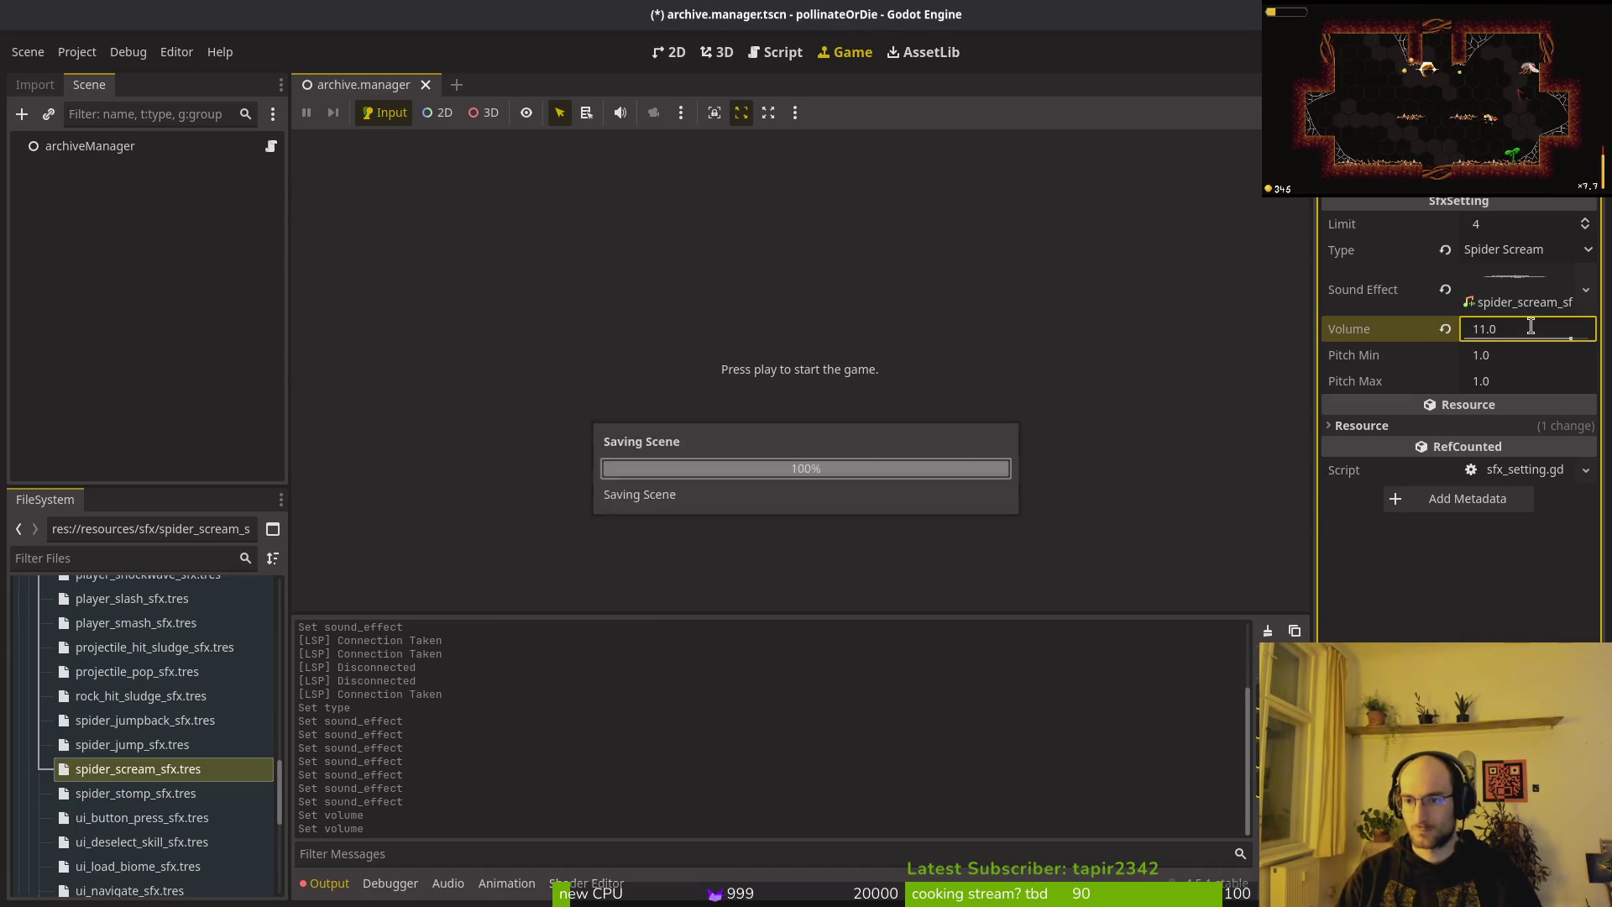
Select the ui_button_press_sfx resource, show the Output log, and run the game with F5.
scroll(119, 831, down, 3)
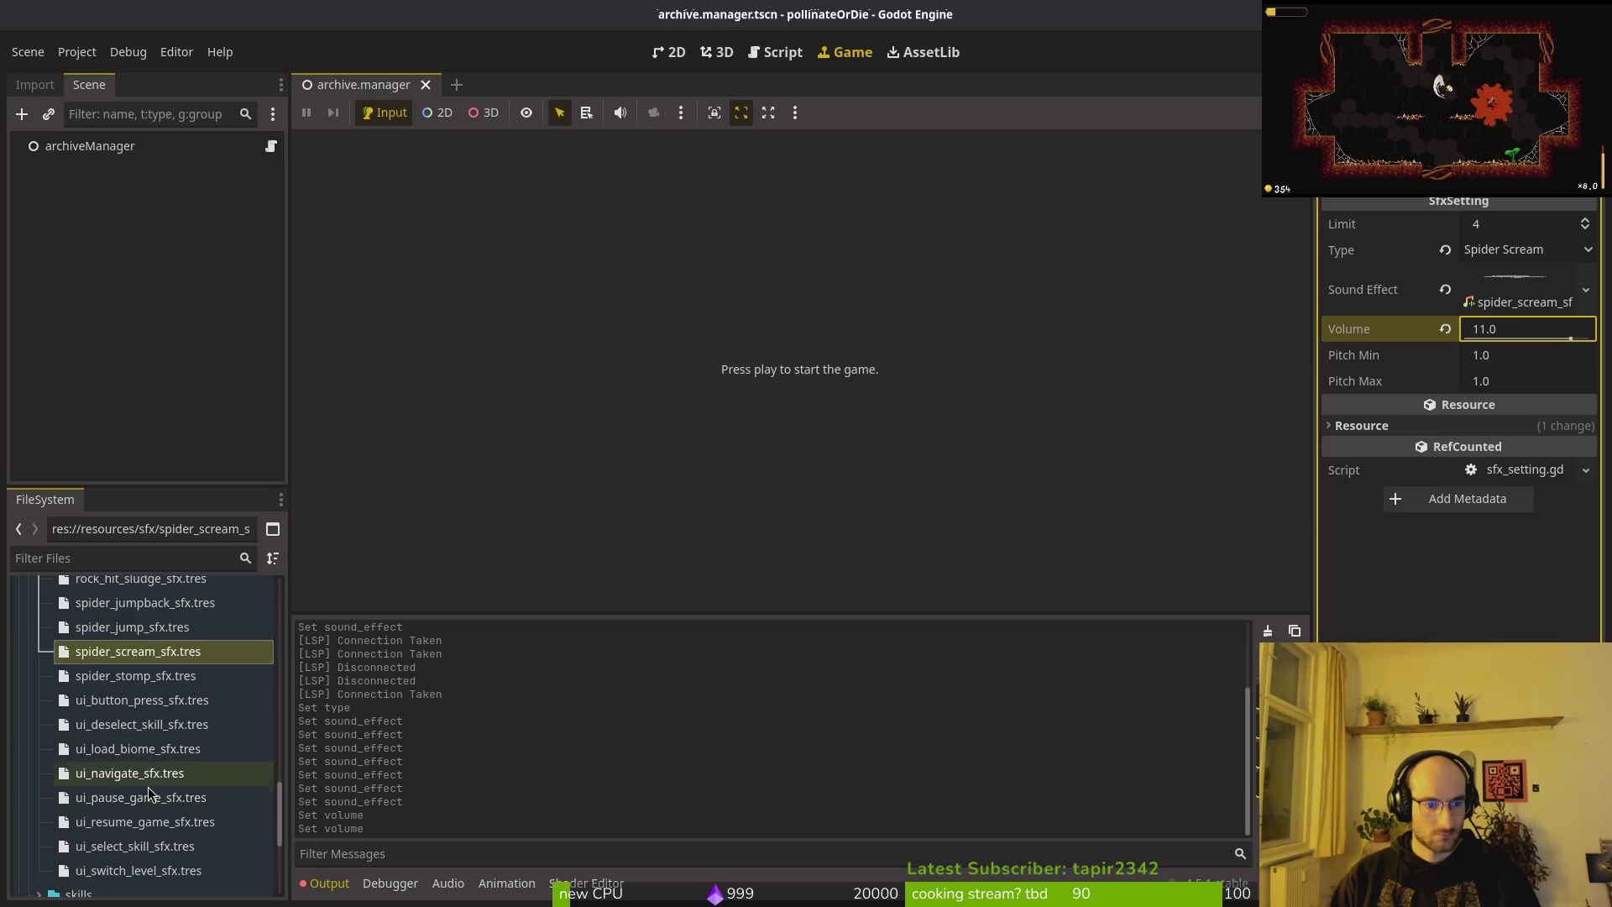
click(116, 677)
click(119, 702)
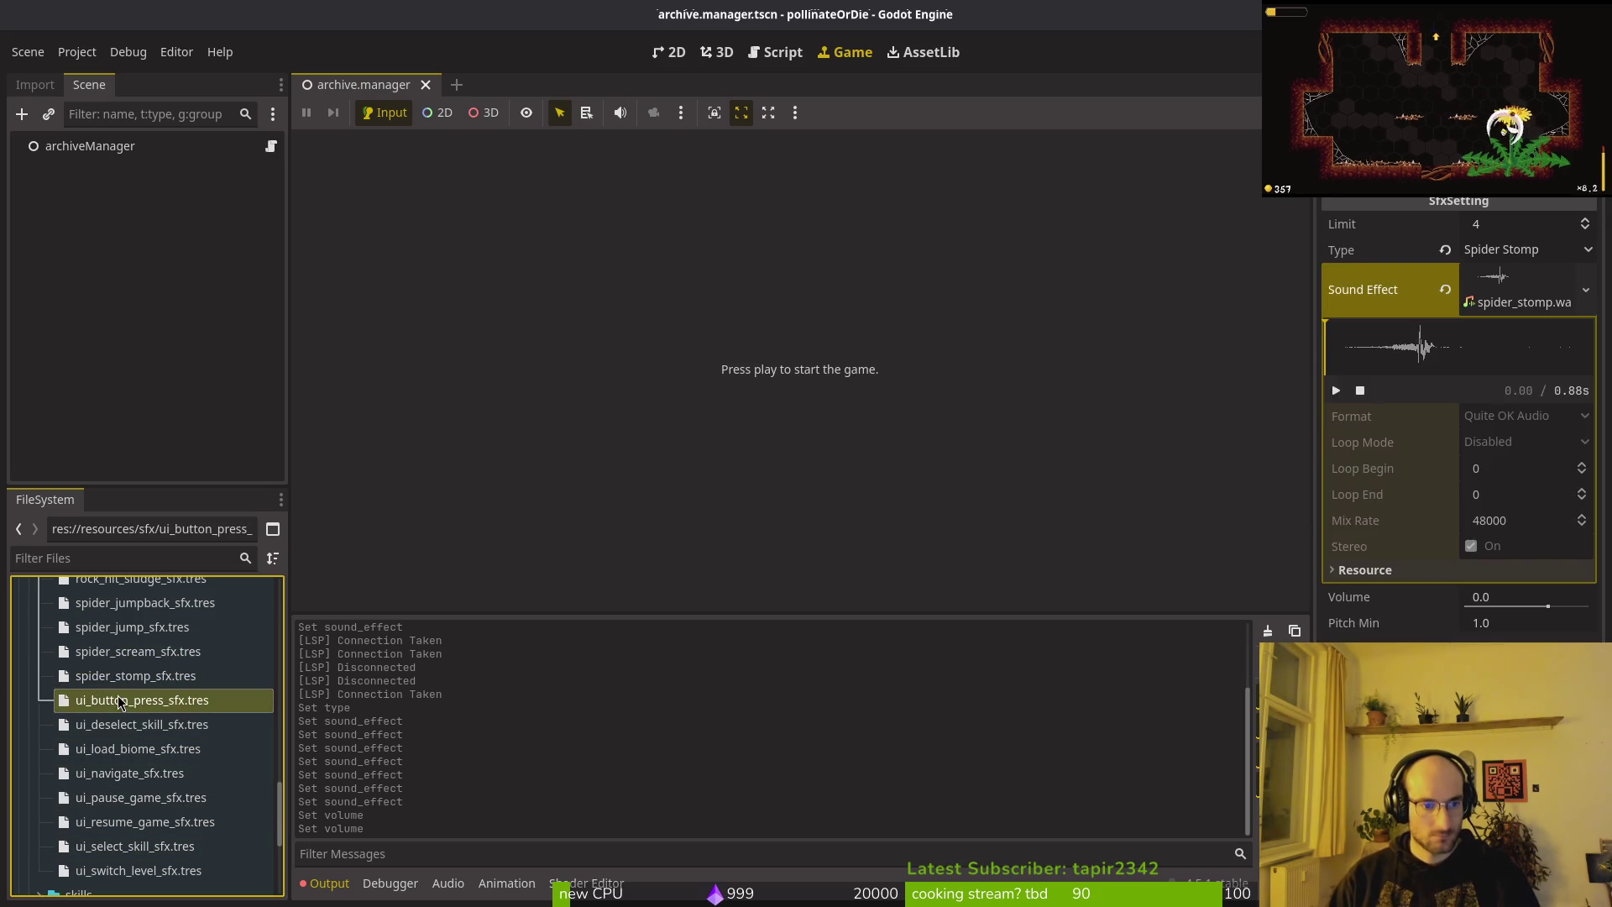
click(328, 883)
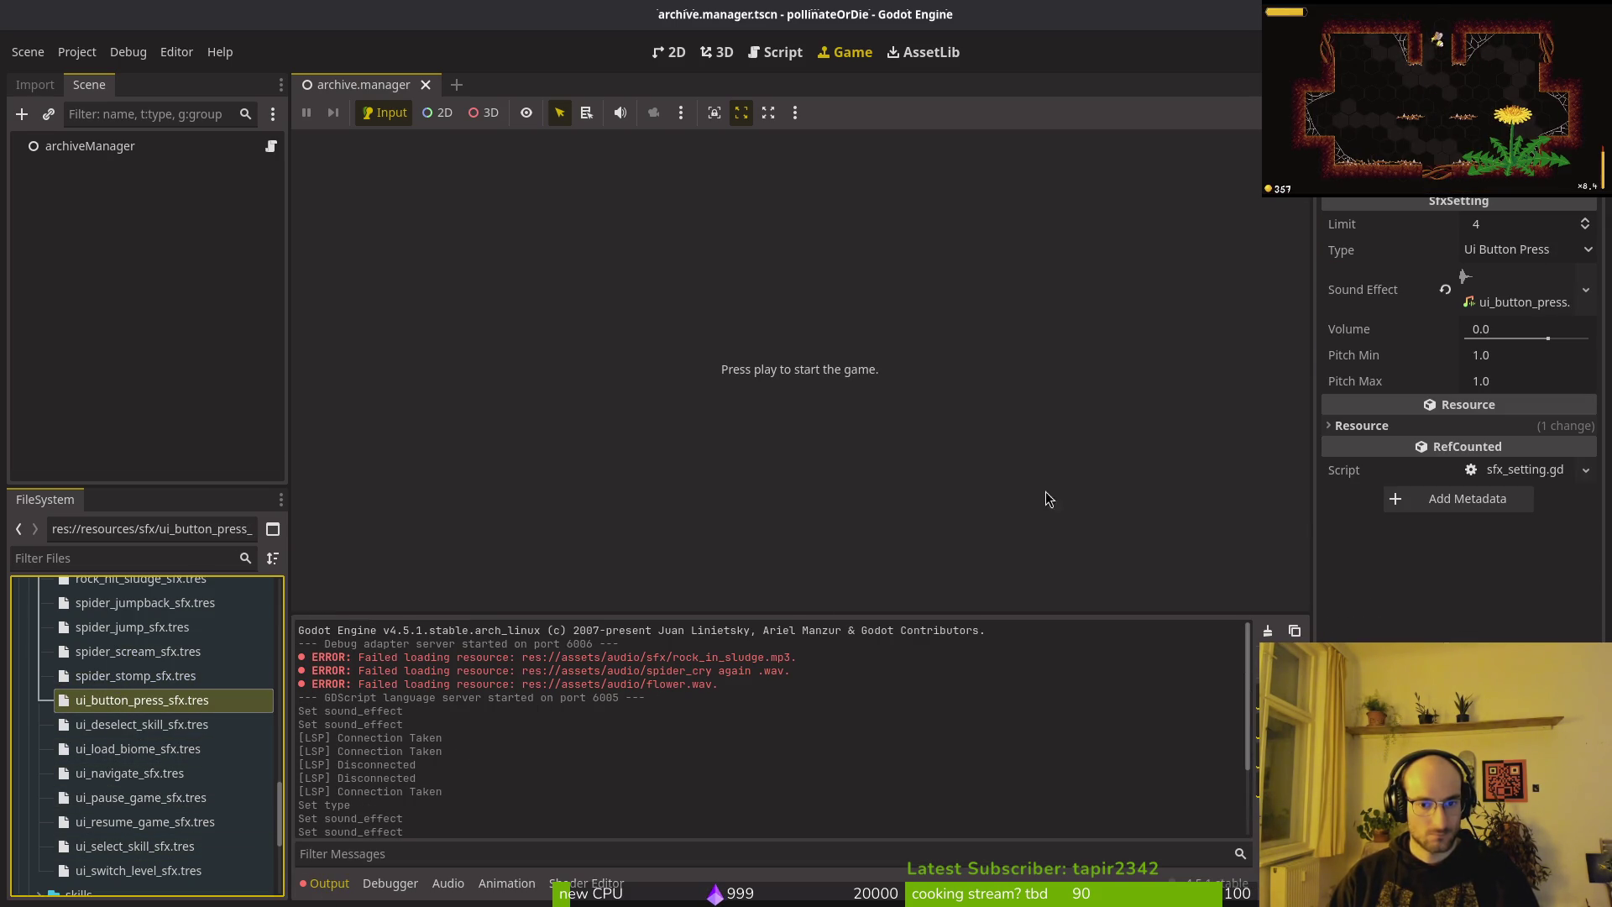
key(F5)
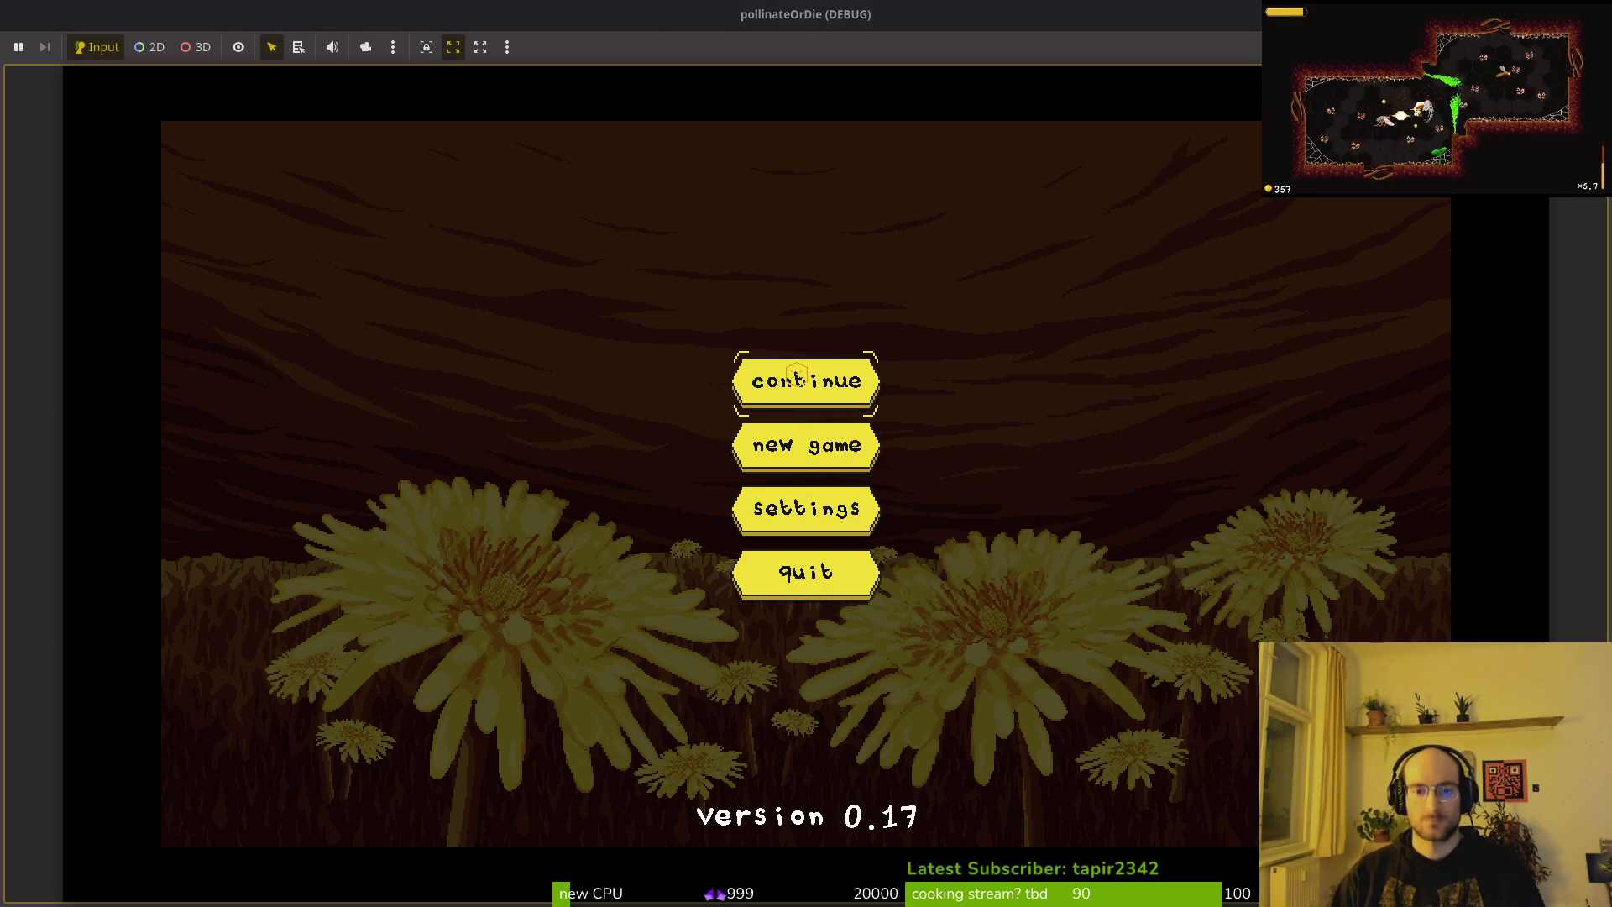
Continue the saved game into the spider boss level, then pause it.
click(796, 374)
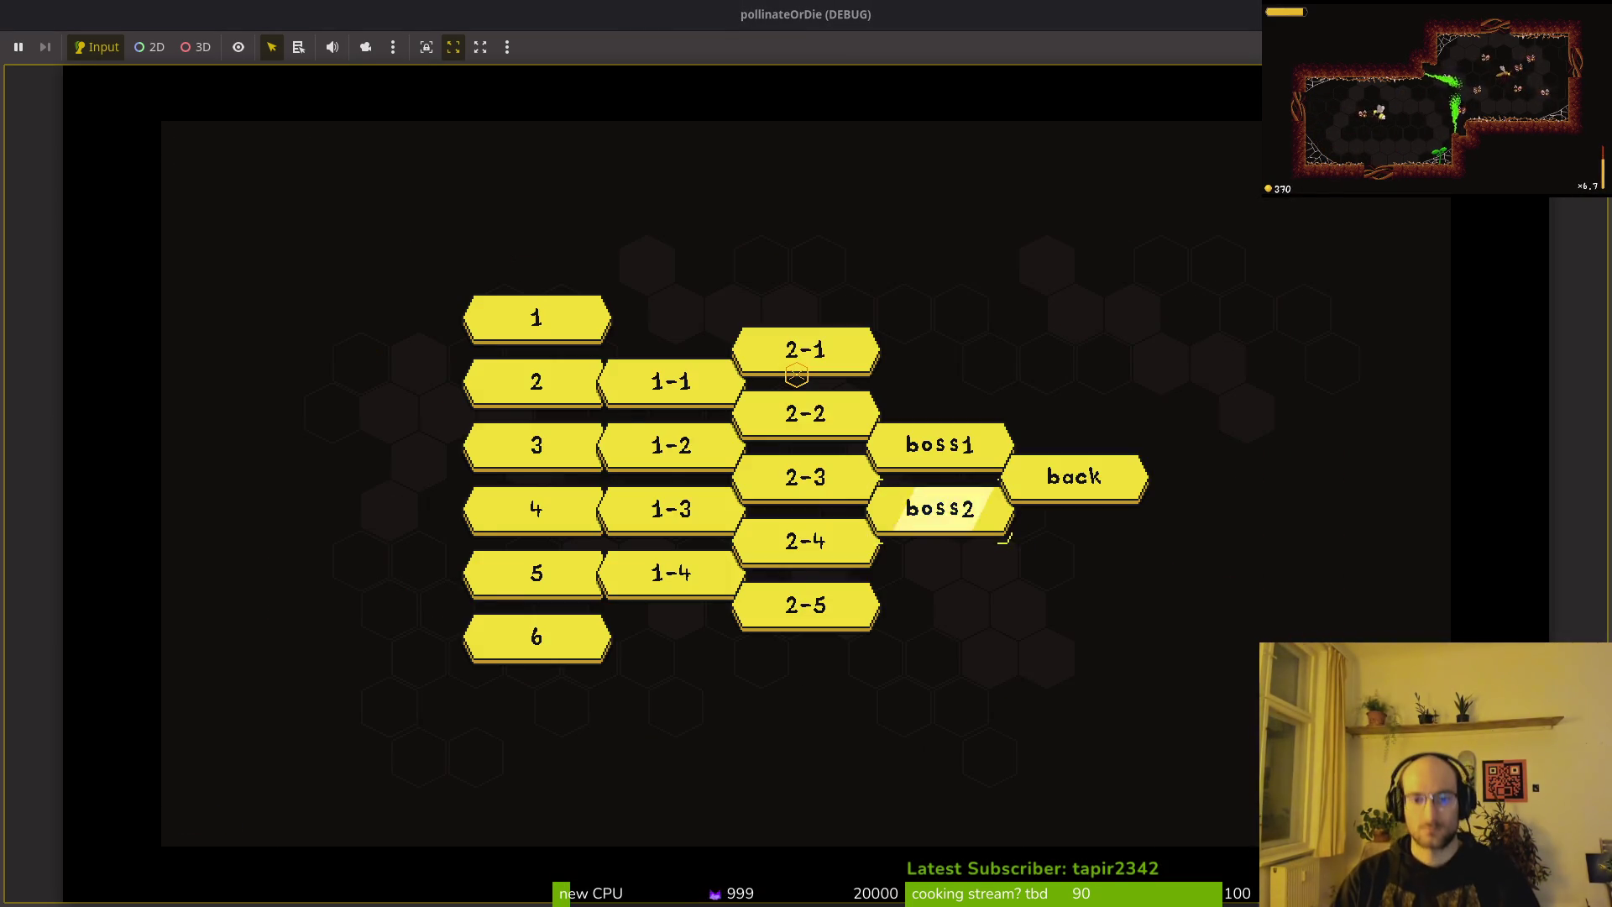
click(796, 370)
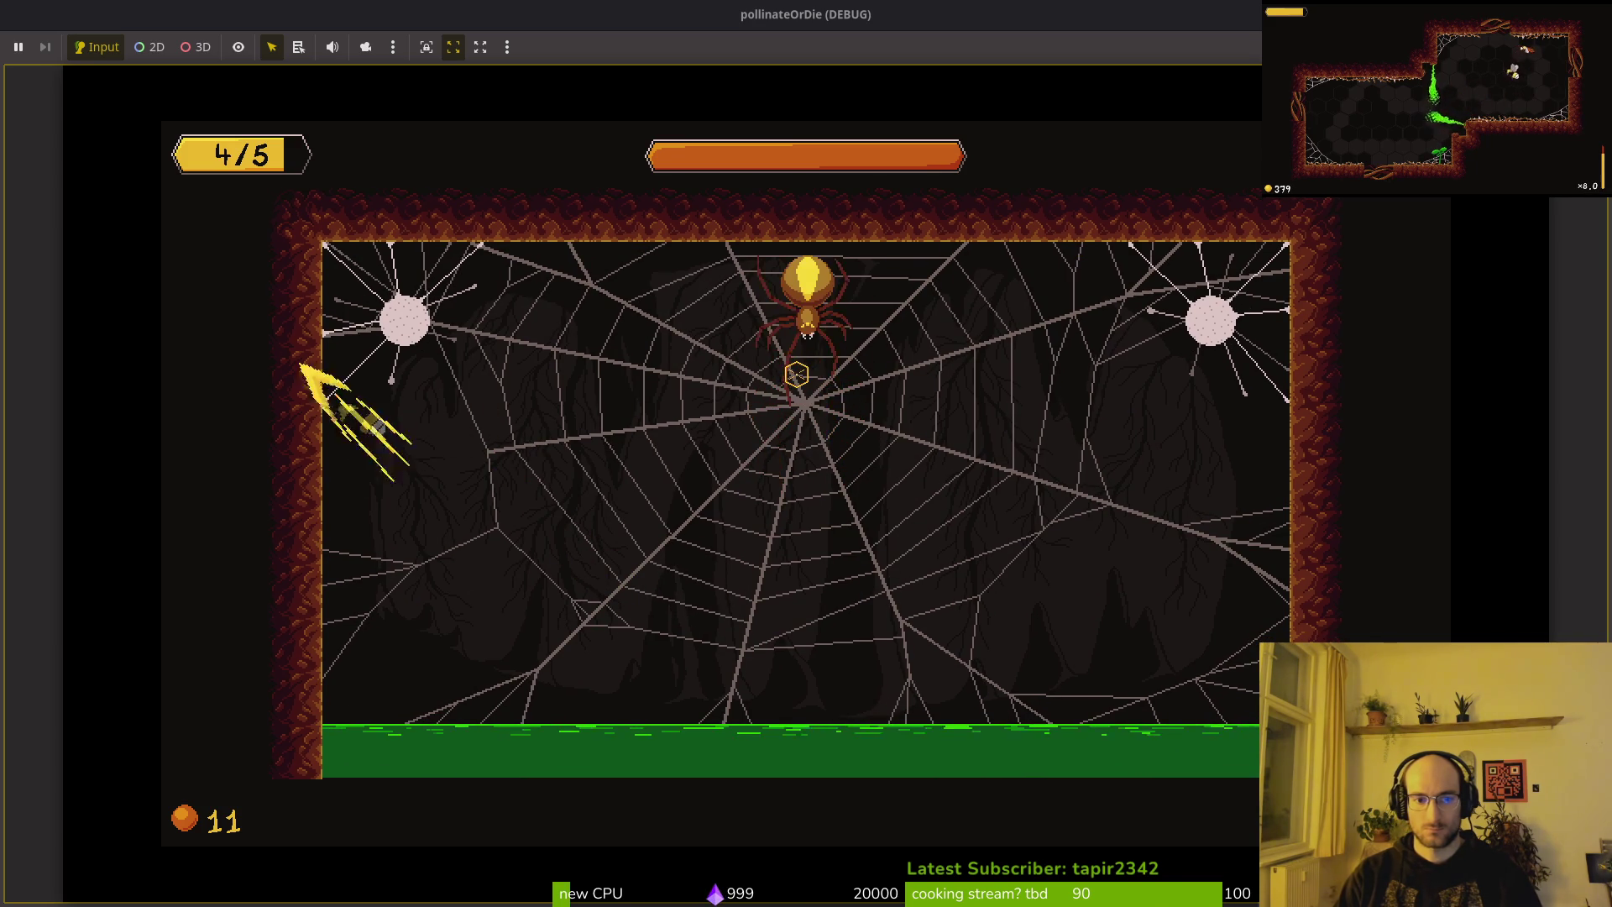
key(Escape)
Save and quit to the main menu, confirm, and close the running game.
key(Down)
key(Down)
key(Down)
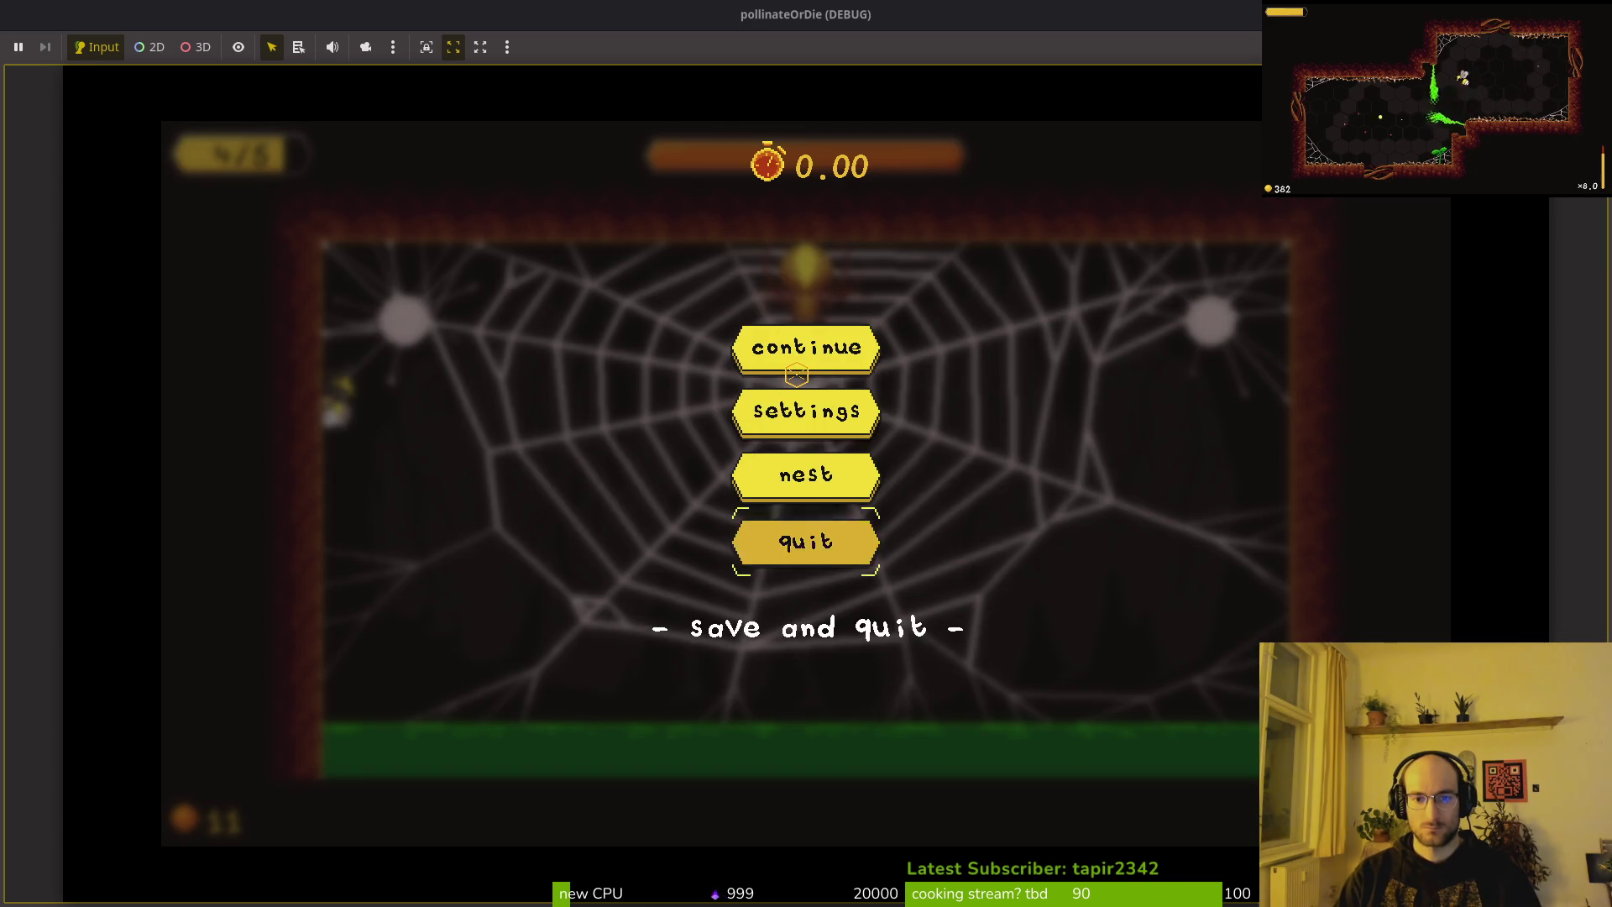
key(Return)
key(Left)
key(Return)
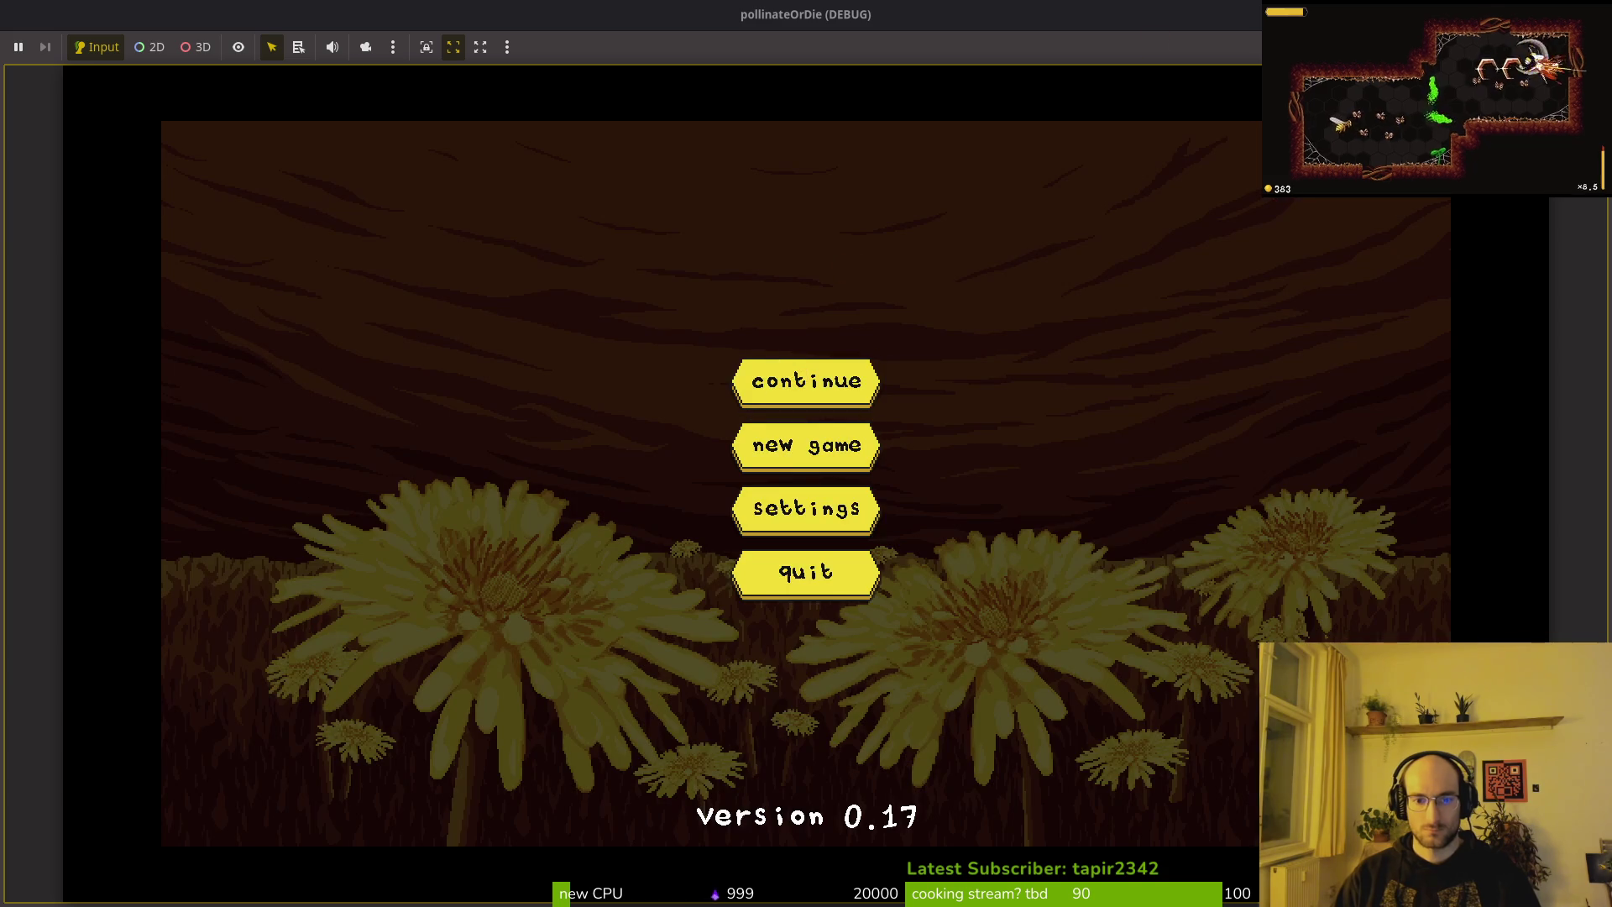
key(F8)
Quick-open confirmationOverlay.tscn and select its overlayBlurBackground node.
key(alt+shift+o)
text(conoverts)
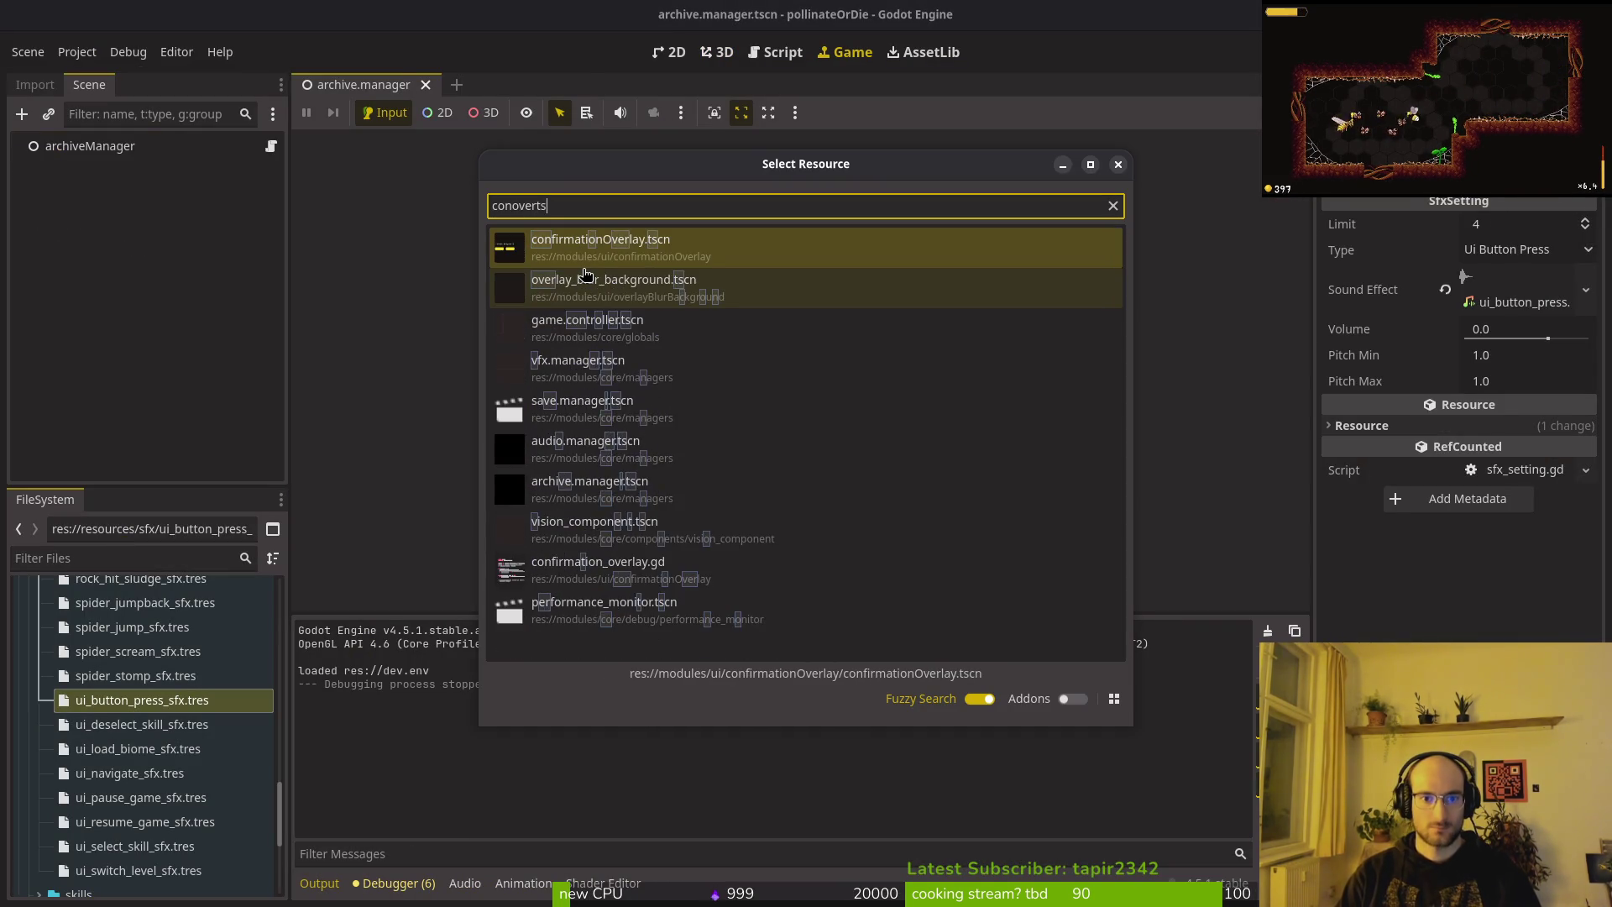
click(585, 275)
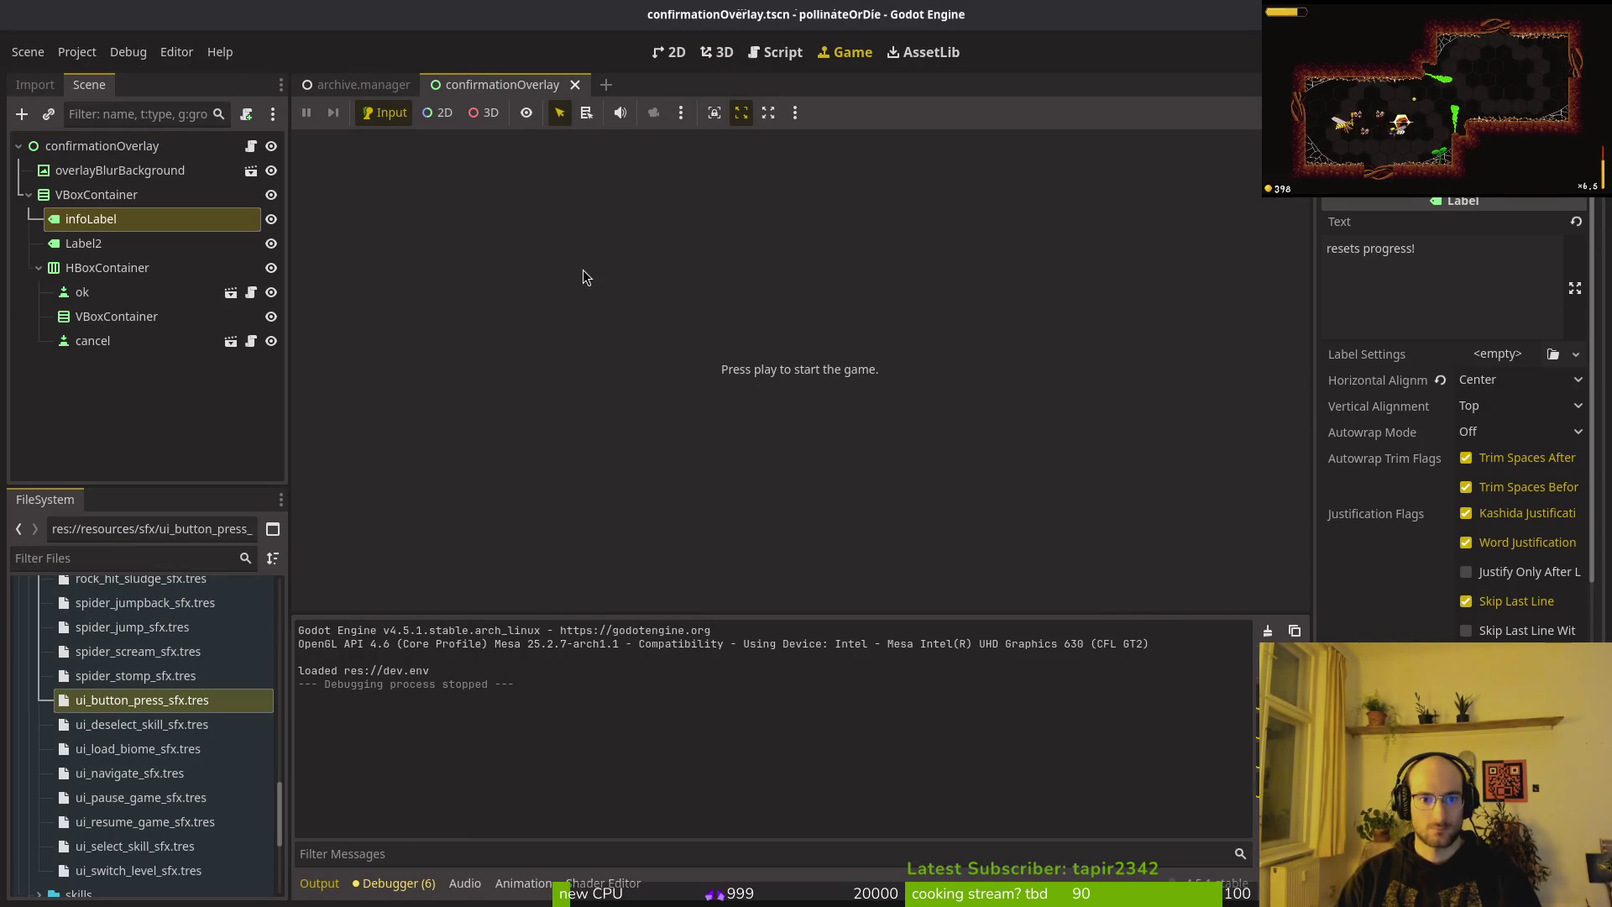
click(76, 150)
click(91, 170)
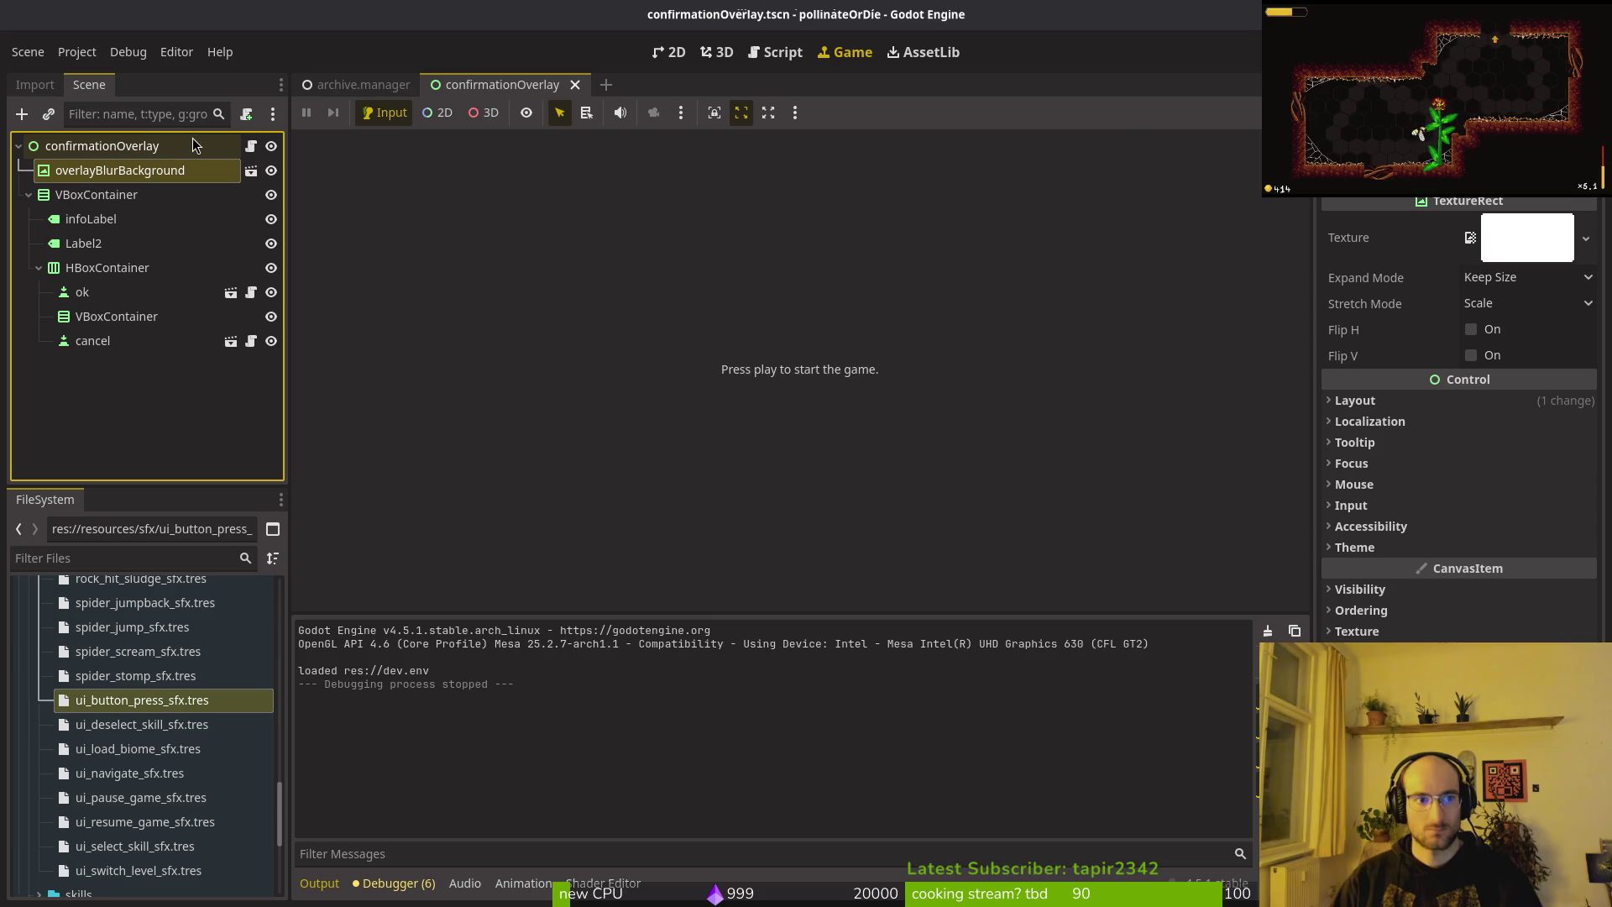
Open overlay_blur_background.tscn and inspect its ShaderMaterial in the Inspector.
key(ctrl+shift+o)
text(overlt)
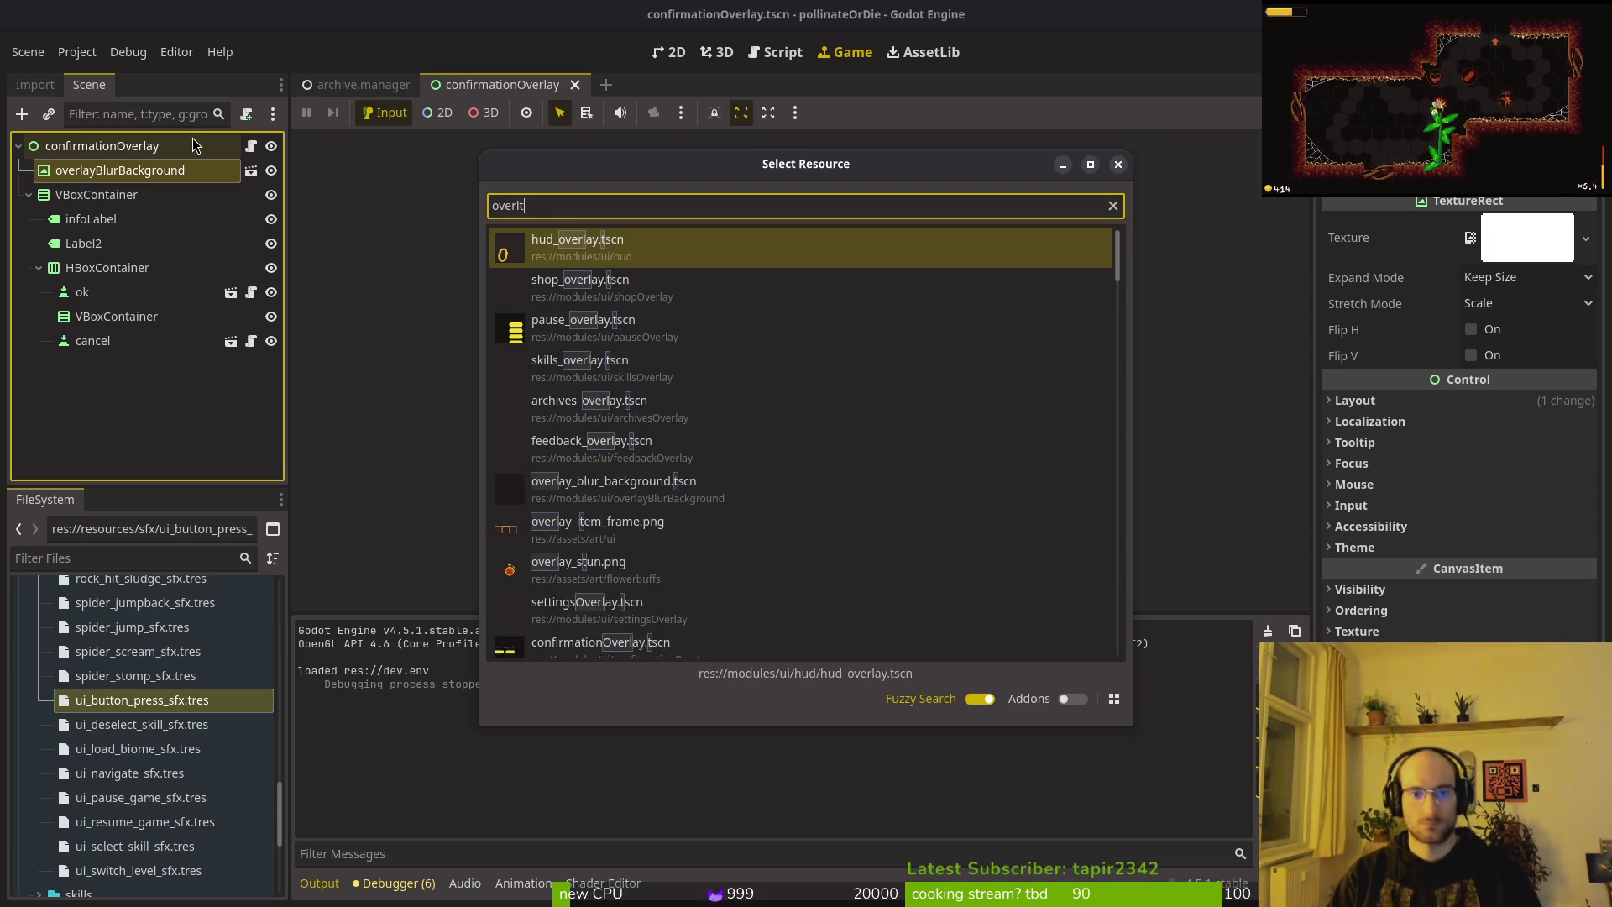
key(BackSpace)
text(b)
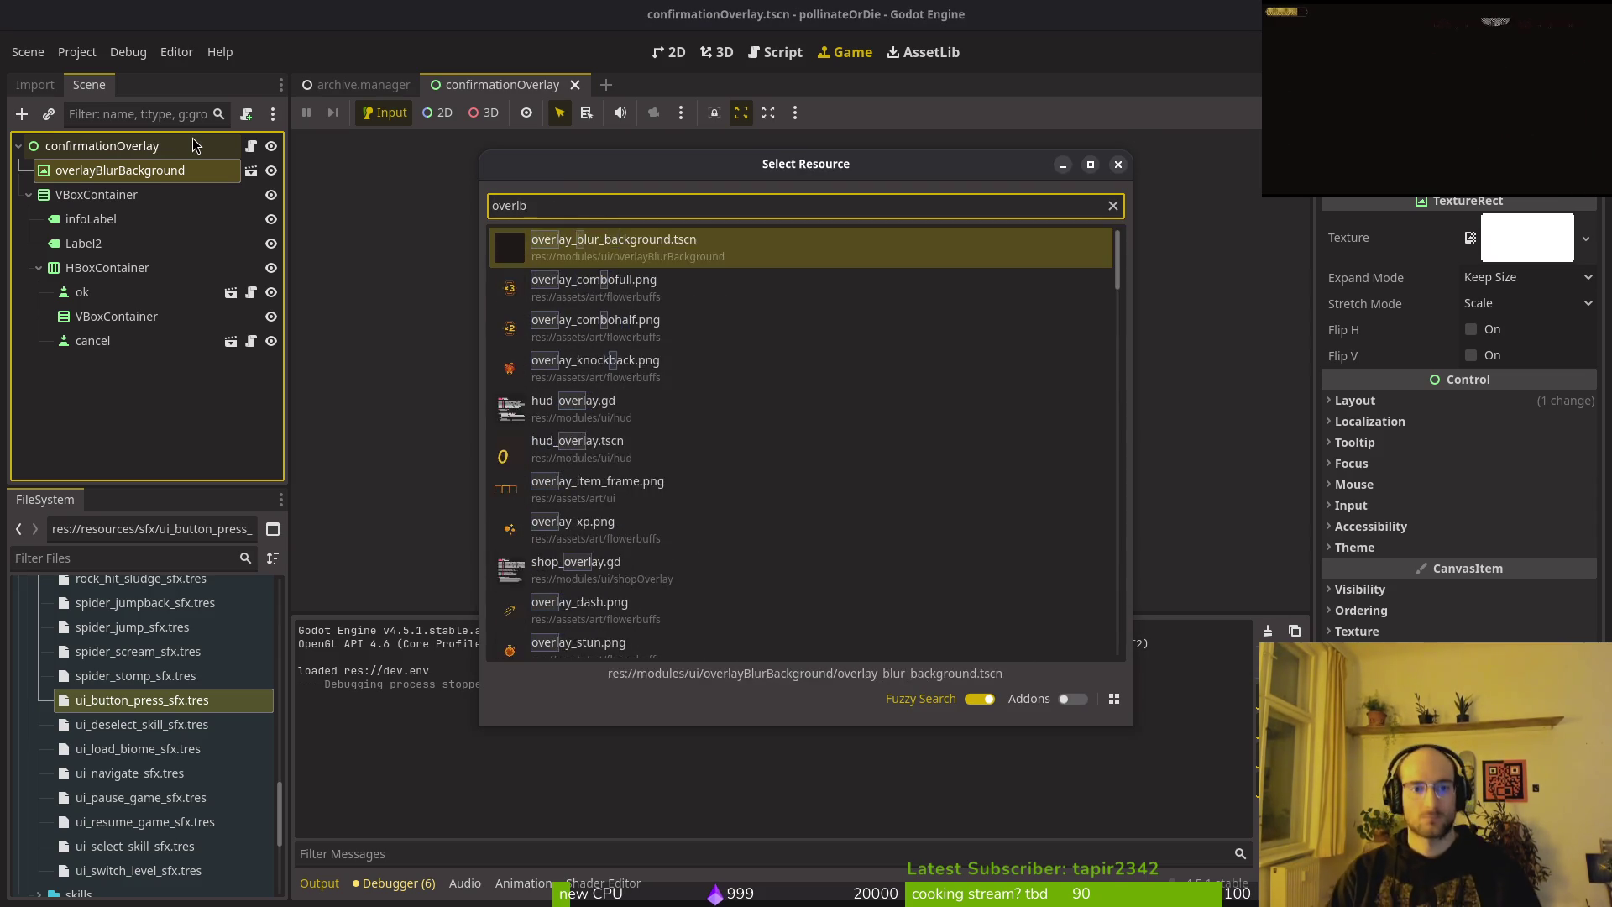
text(lu)
key(Return)
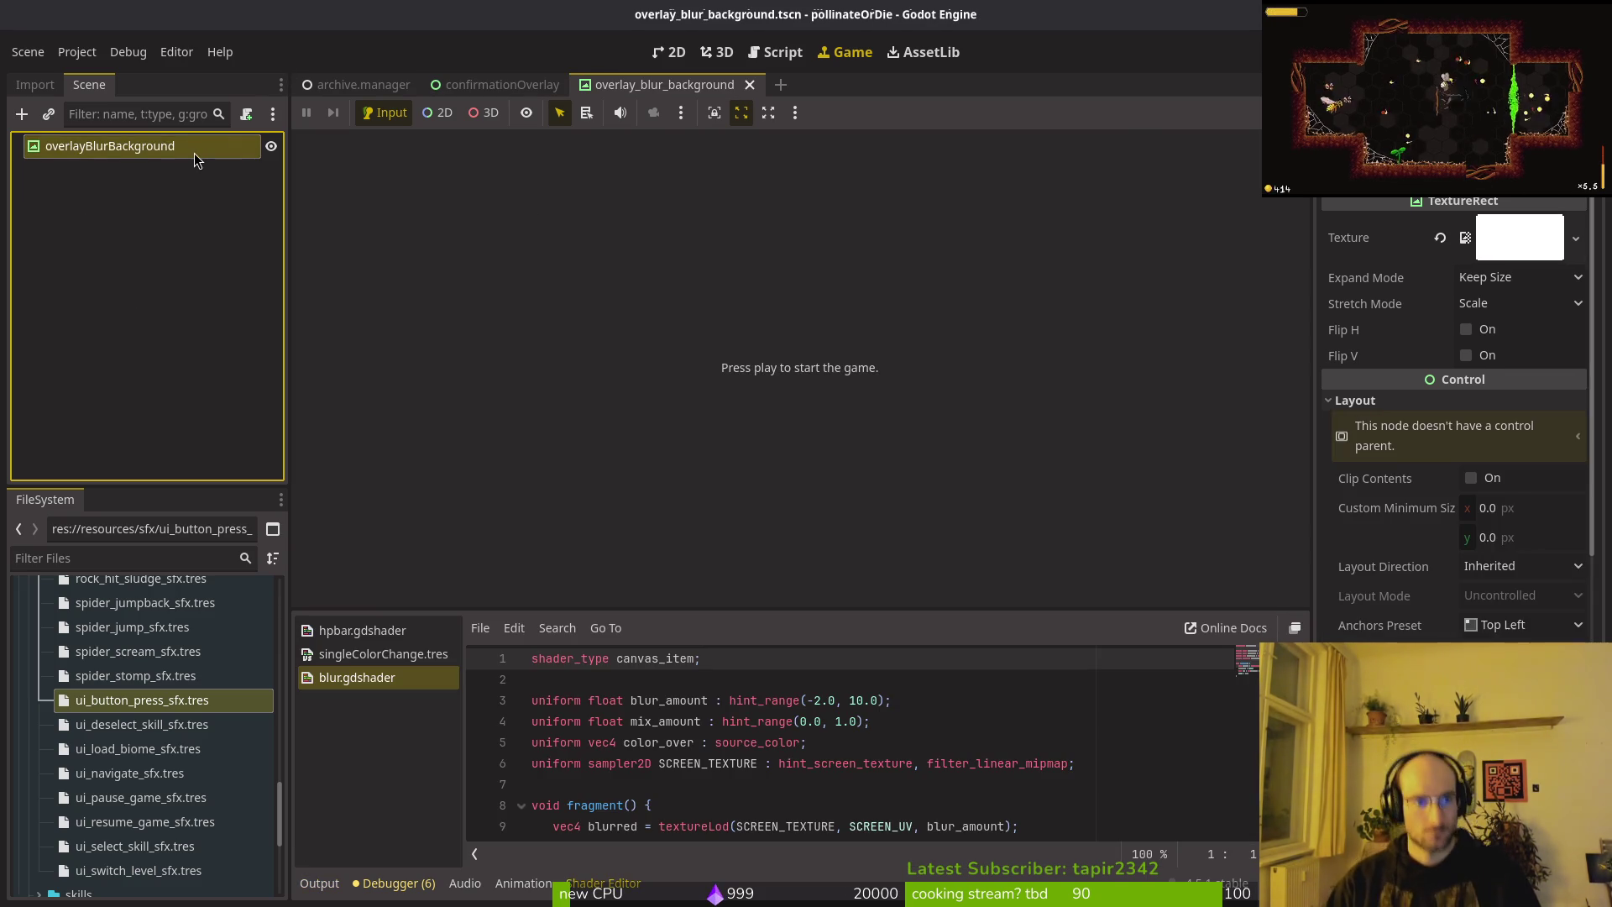
key(F2)
scroll(1513, 596, down, 10)
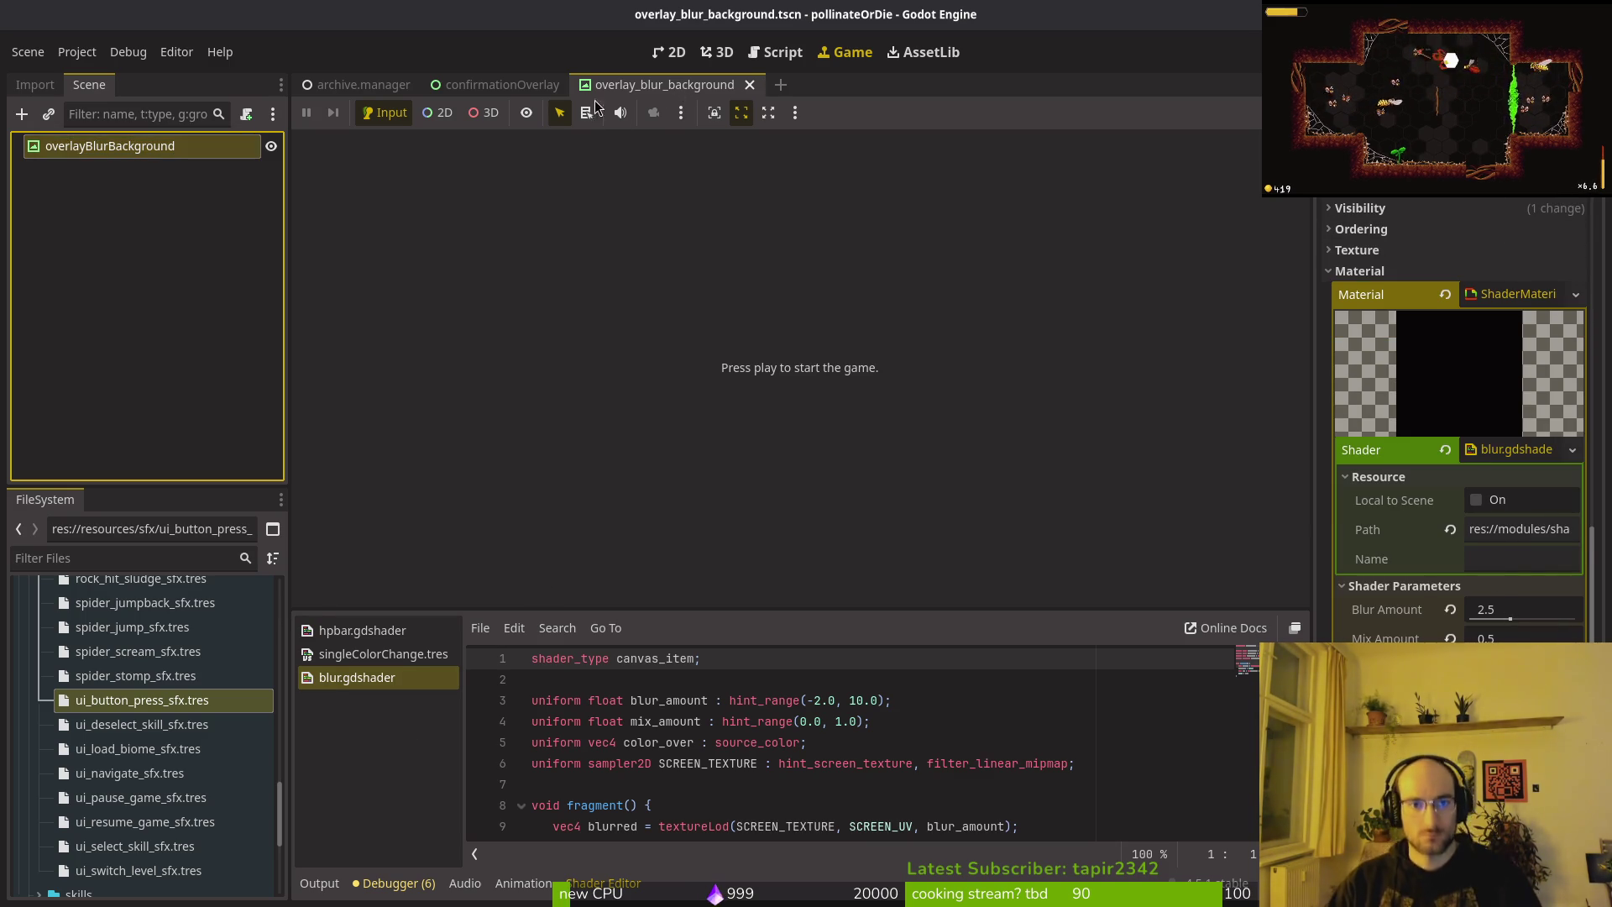
Close the confirmationOverlay, overlay_blur_background and archive.manager scene tabs and leave the editor for the terminal.
click(572, 84)
click(611, 84)
click(424, 84)
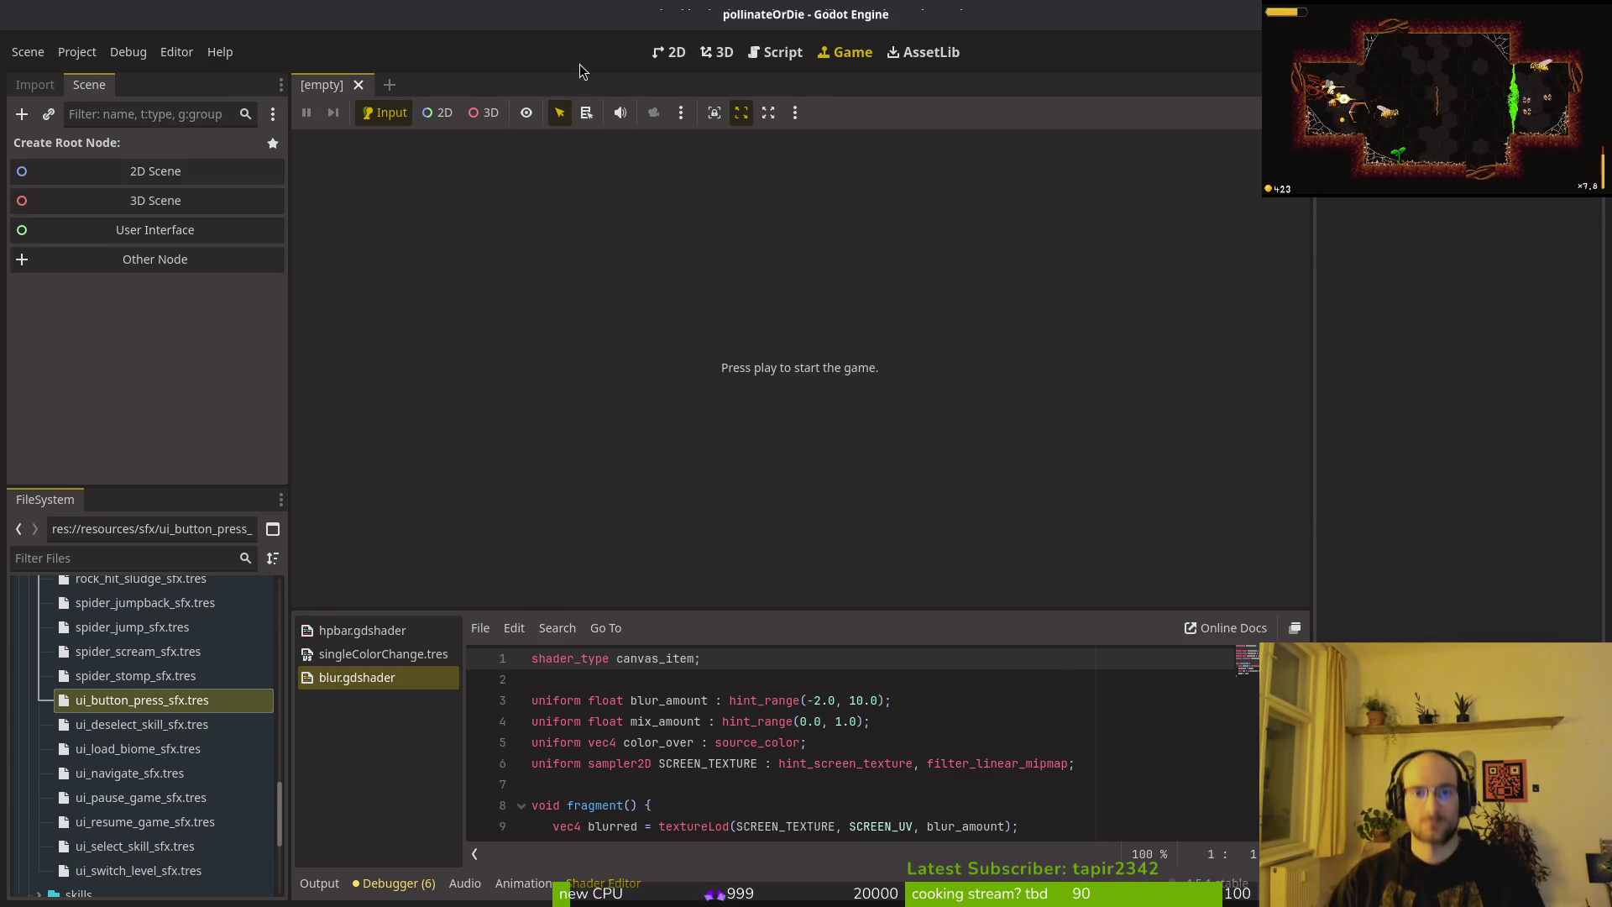
key(F5)
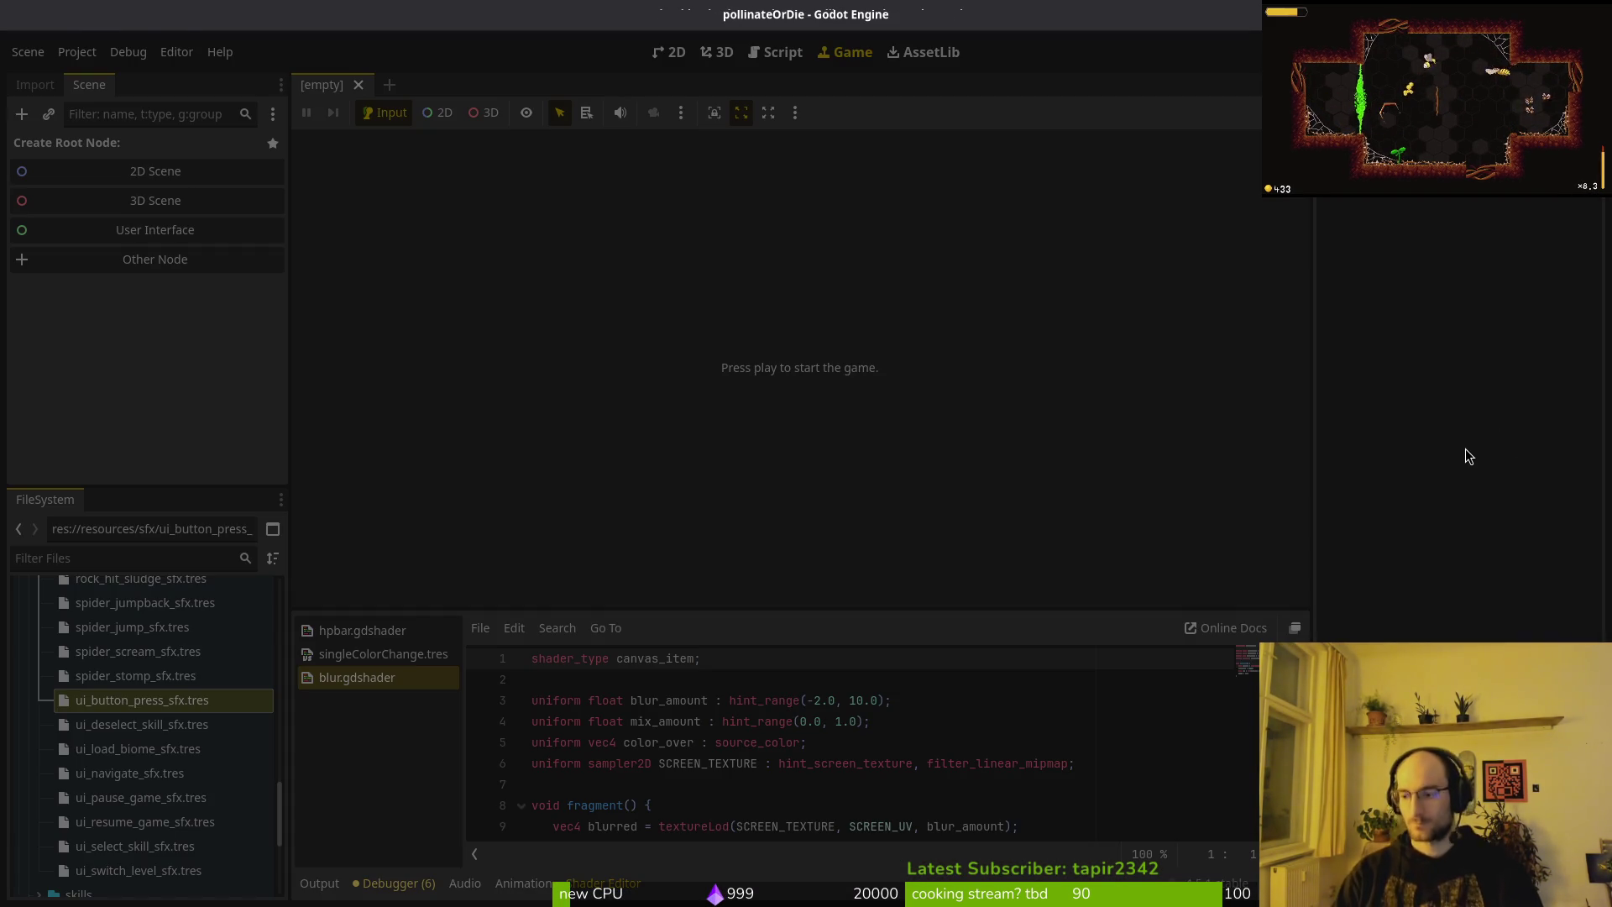
key(alt+Tab)
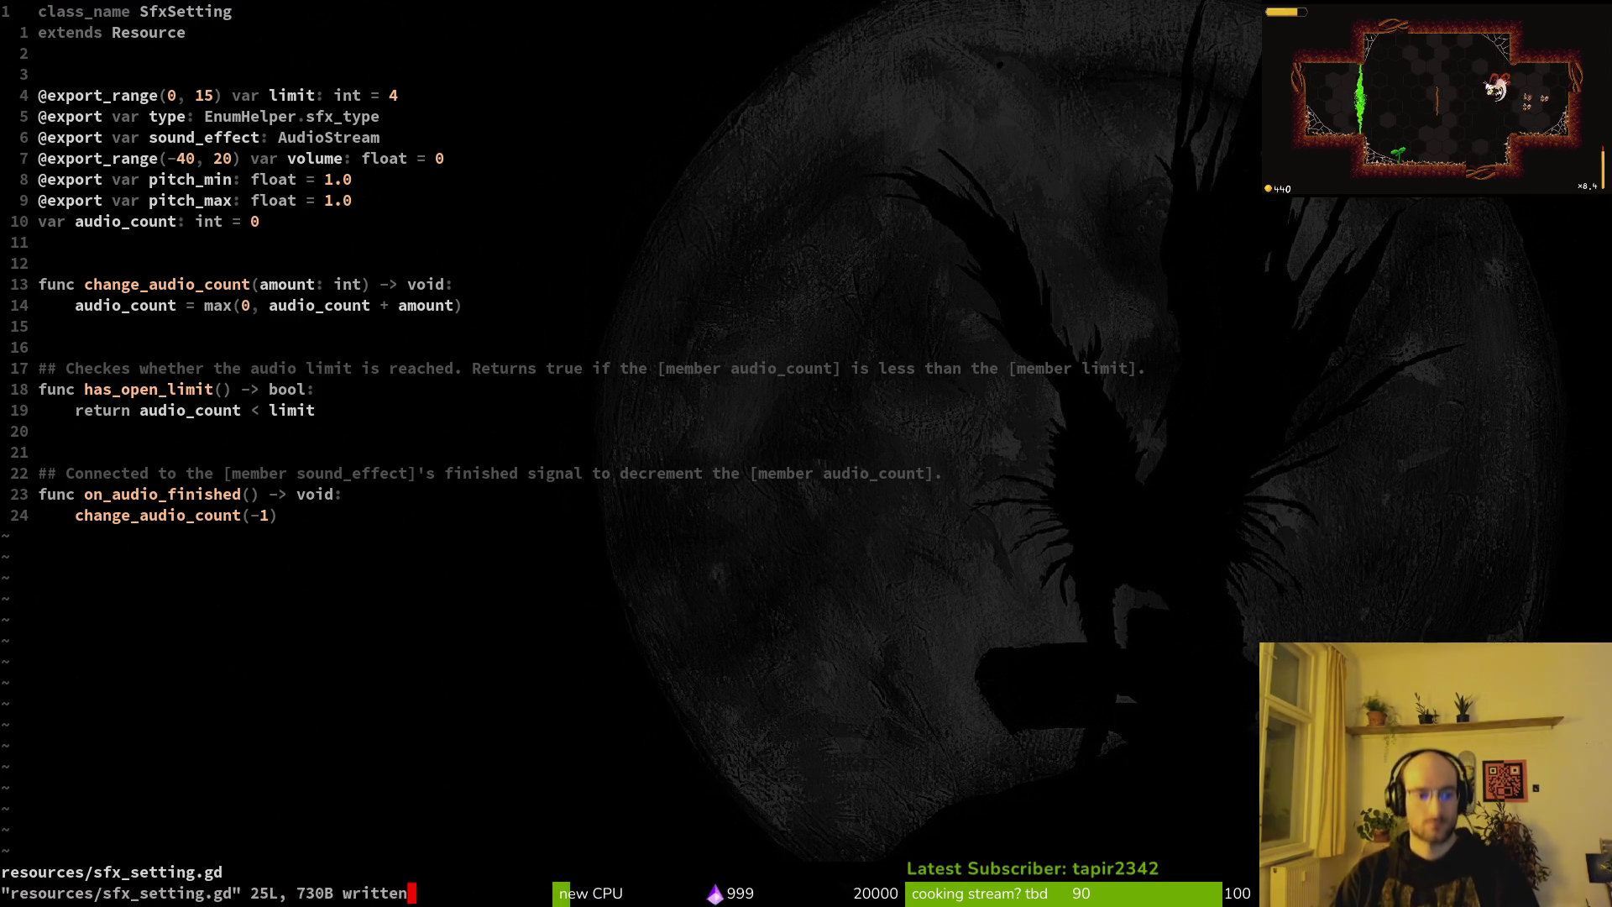
Quit vim with :q and launch tig to review the changes.
text(:q)
key(Return)
text(tig)
key(Return)
key(Down)
key(Down)
key(Return)
Stage the modified sfx files, including spider_scream_sfx.tres, and the untracked rock_hit_sludge_sfx.tres.
key(u)
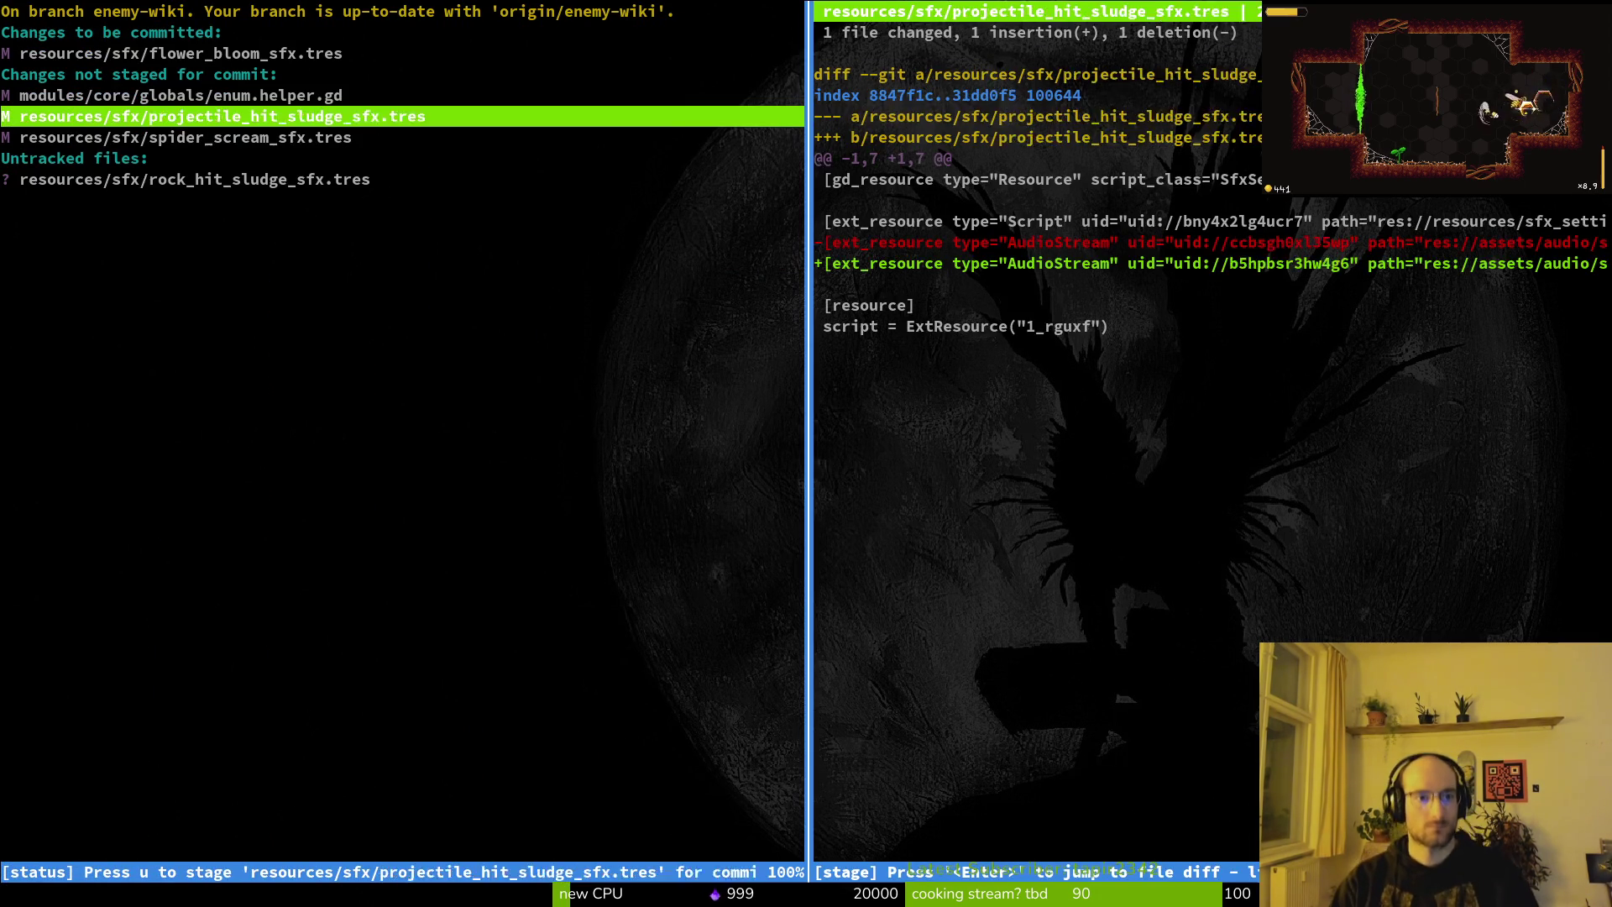
key(u)
key(u)
key(u)
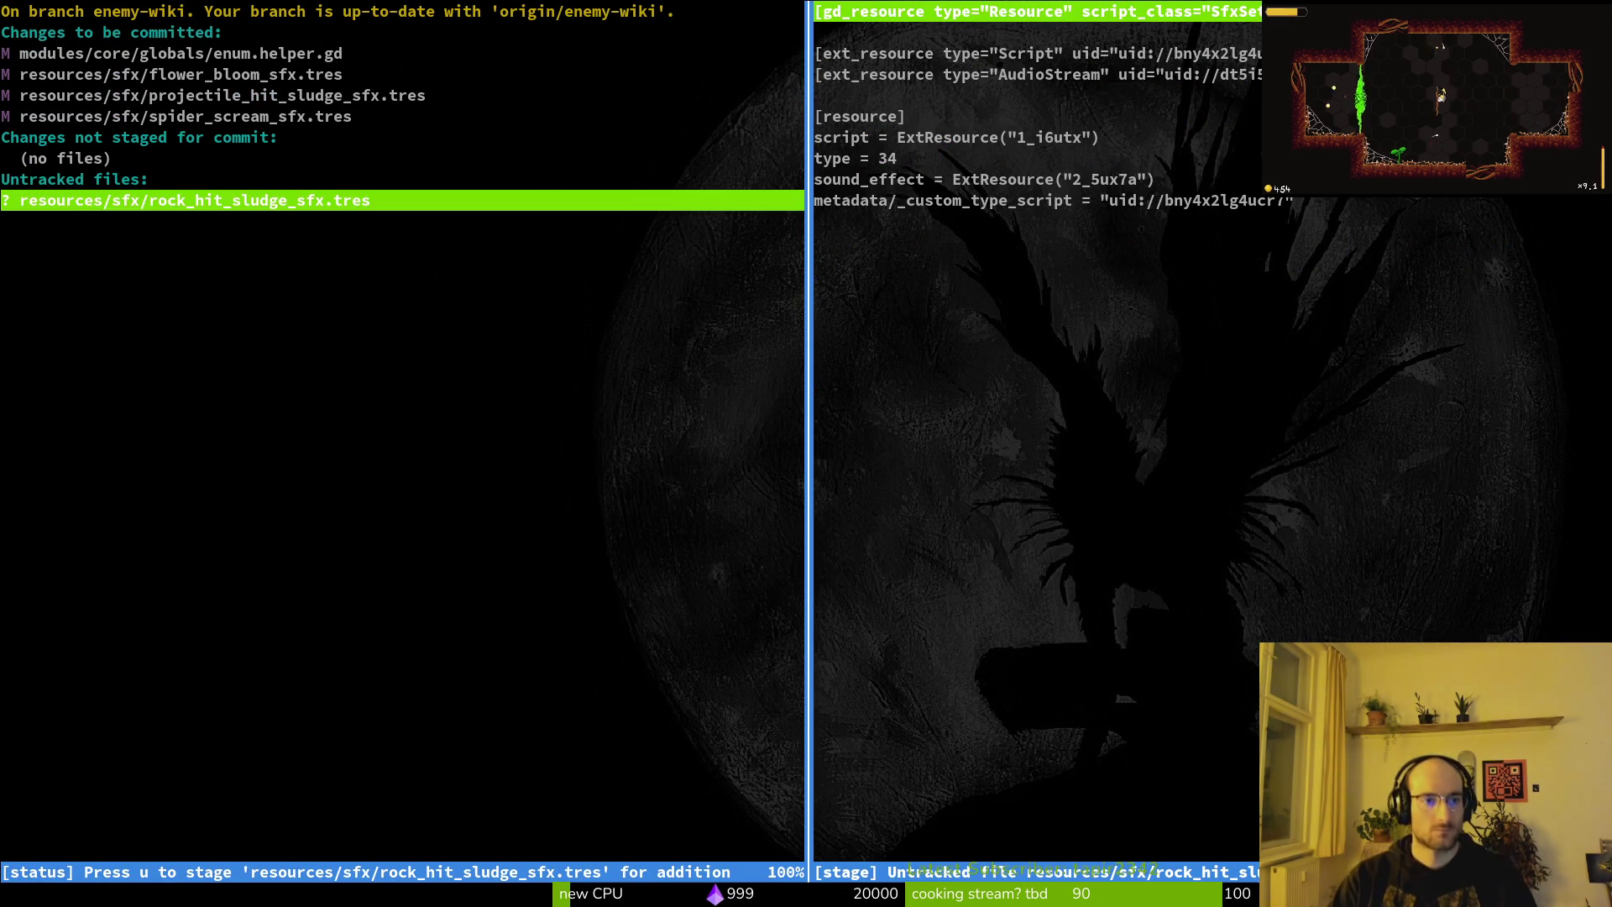
key(u)
key(alt+Tab)
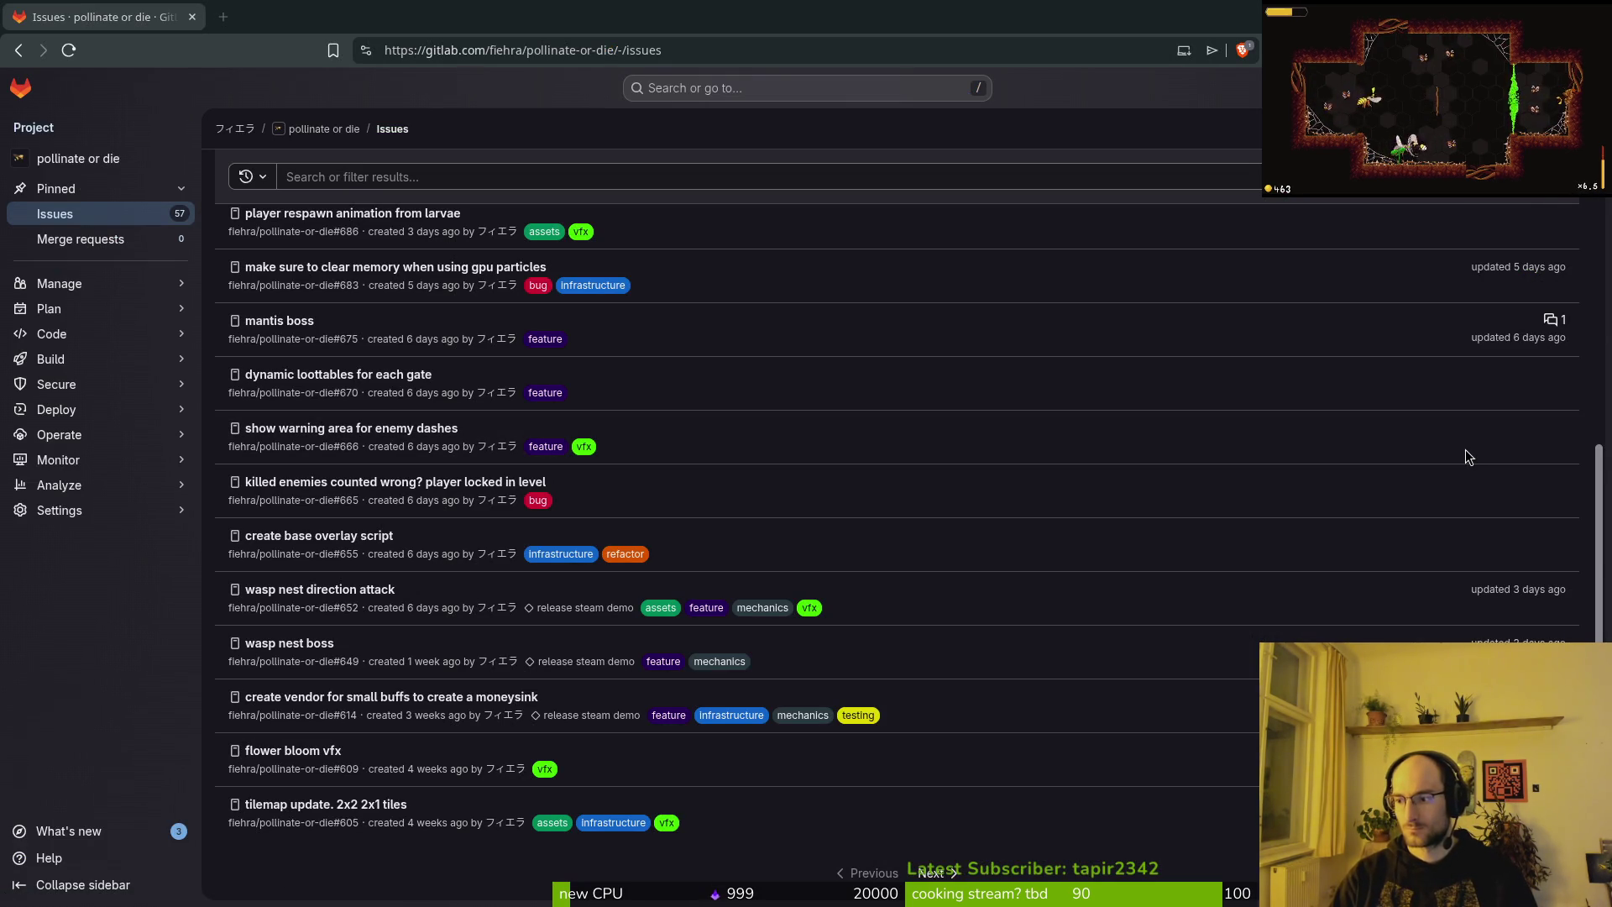
Return from the GitLab issues list to the terminal to relaunch Godot.
key(alt+Tab)
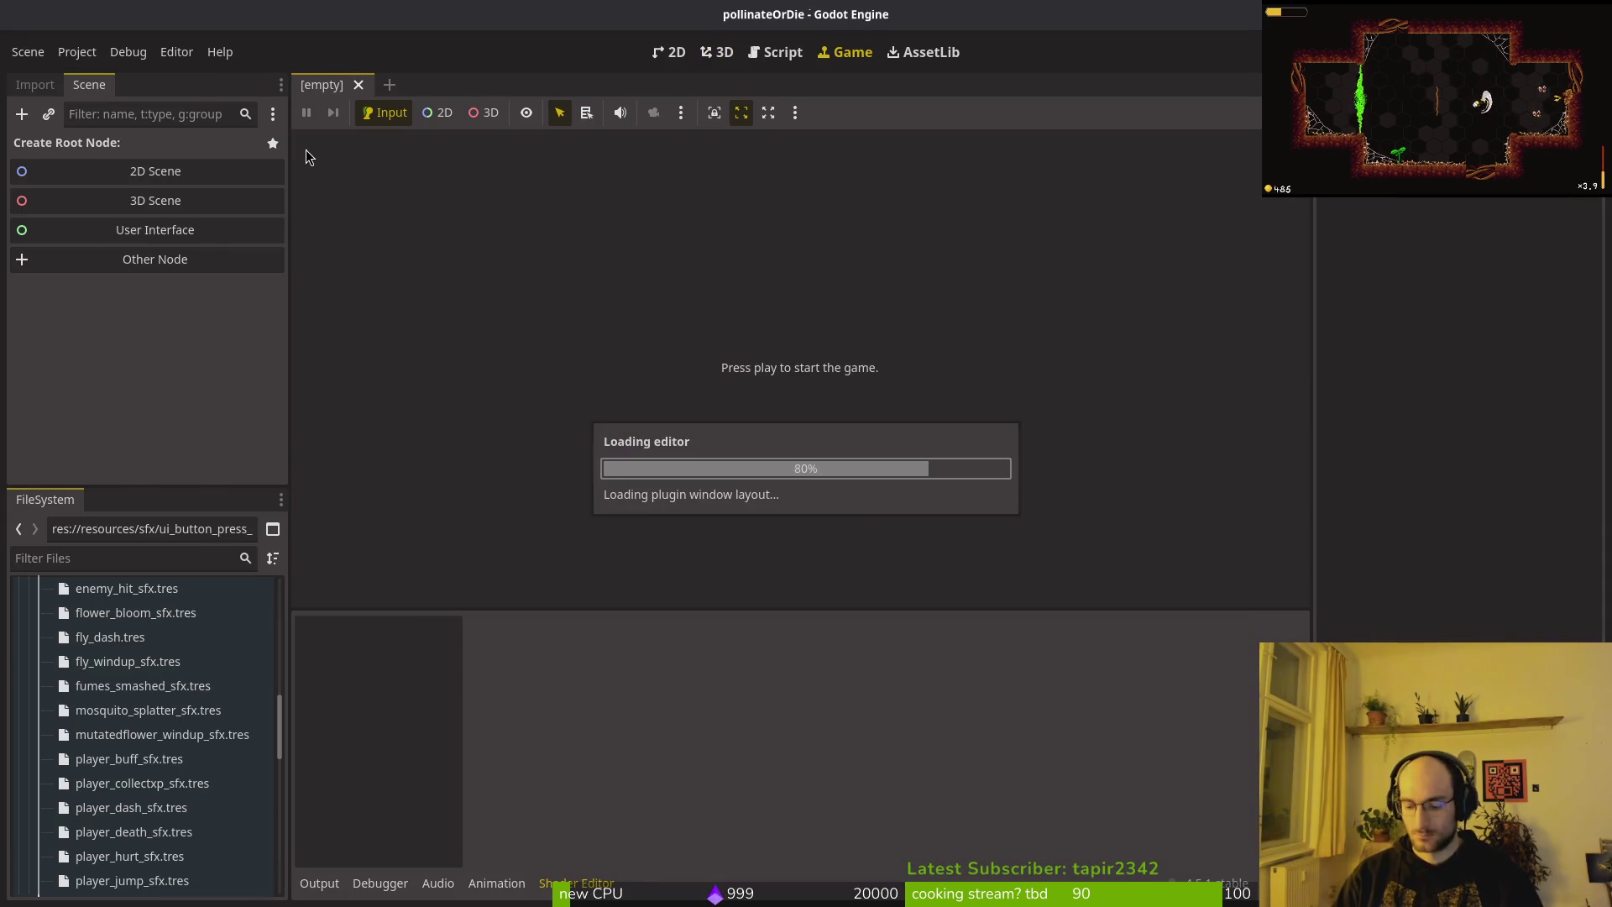
Open audio.manager.tscn, select the audioManager node, and expand its Sound Effects array.
key(ctrl+shift+o)
text(audiom)
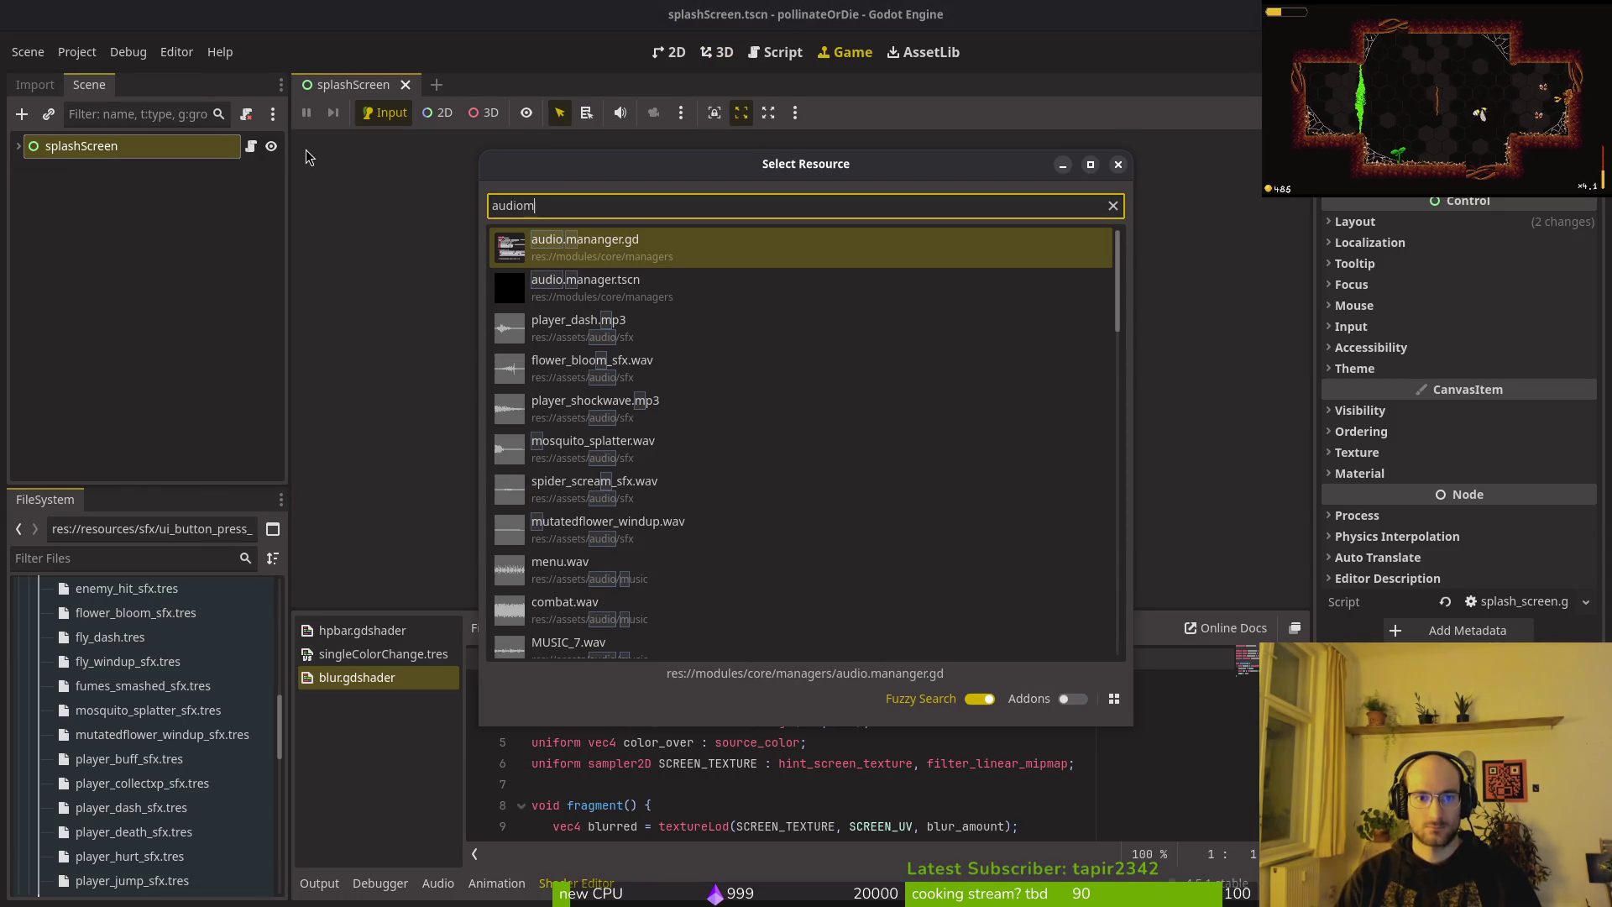
key(Down)
key(Return)
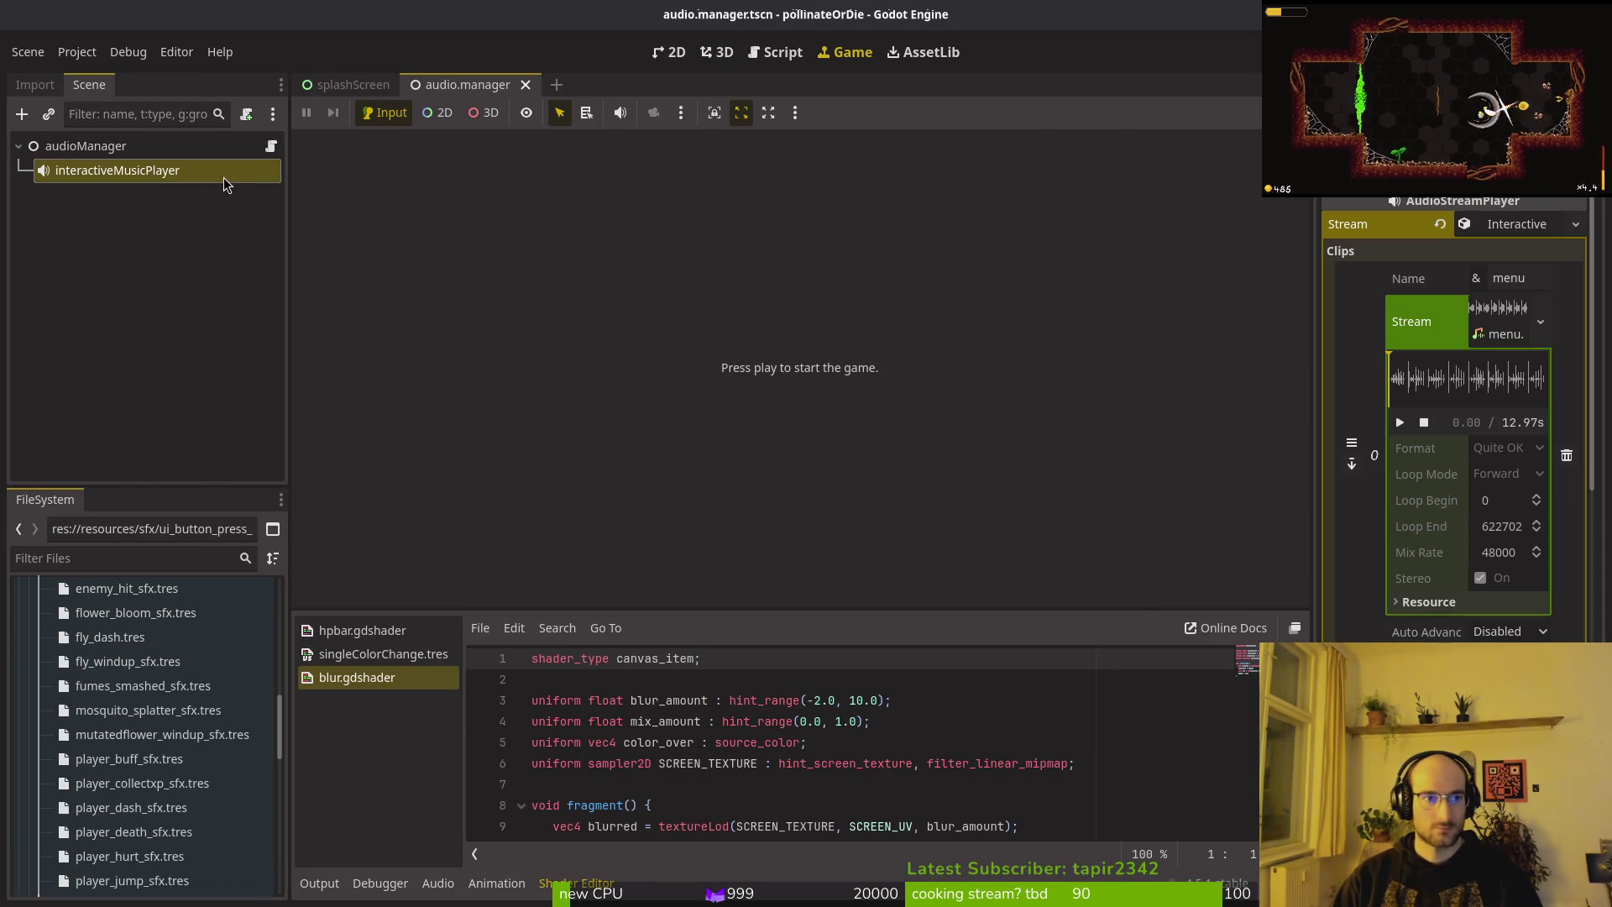
click(126, 146)
click(1483, 229)
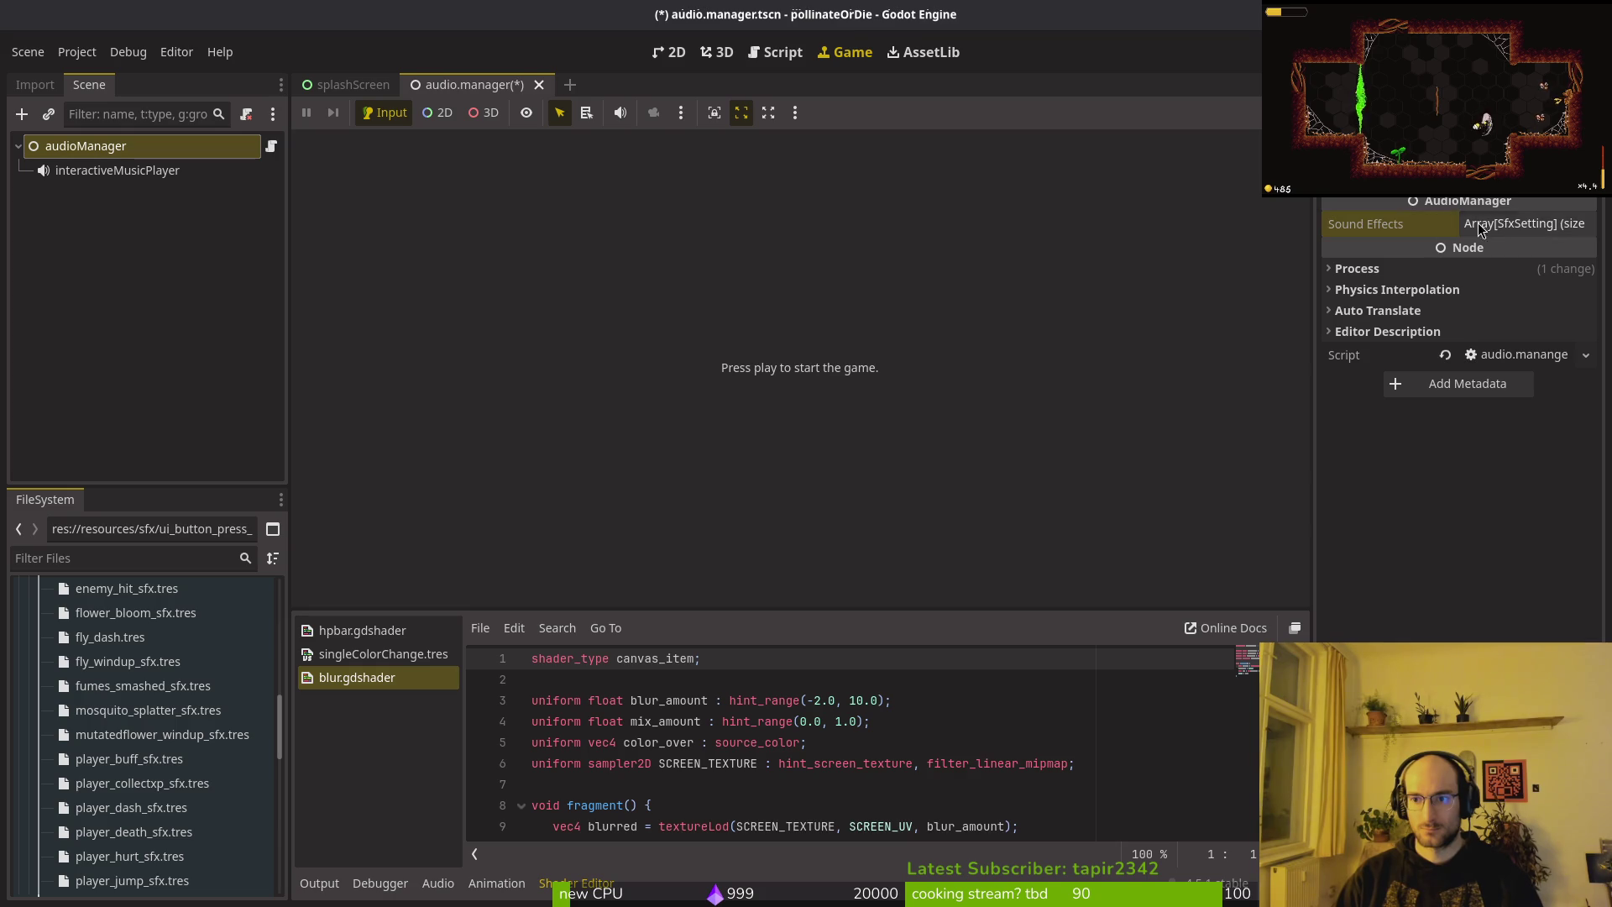
click(1470, 234)
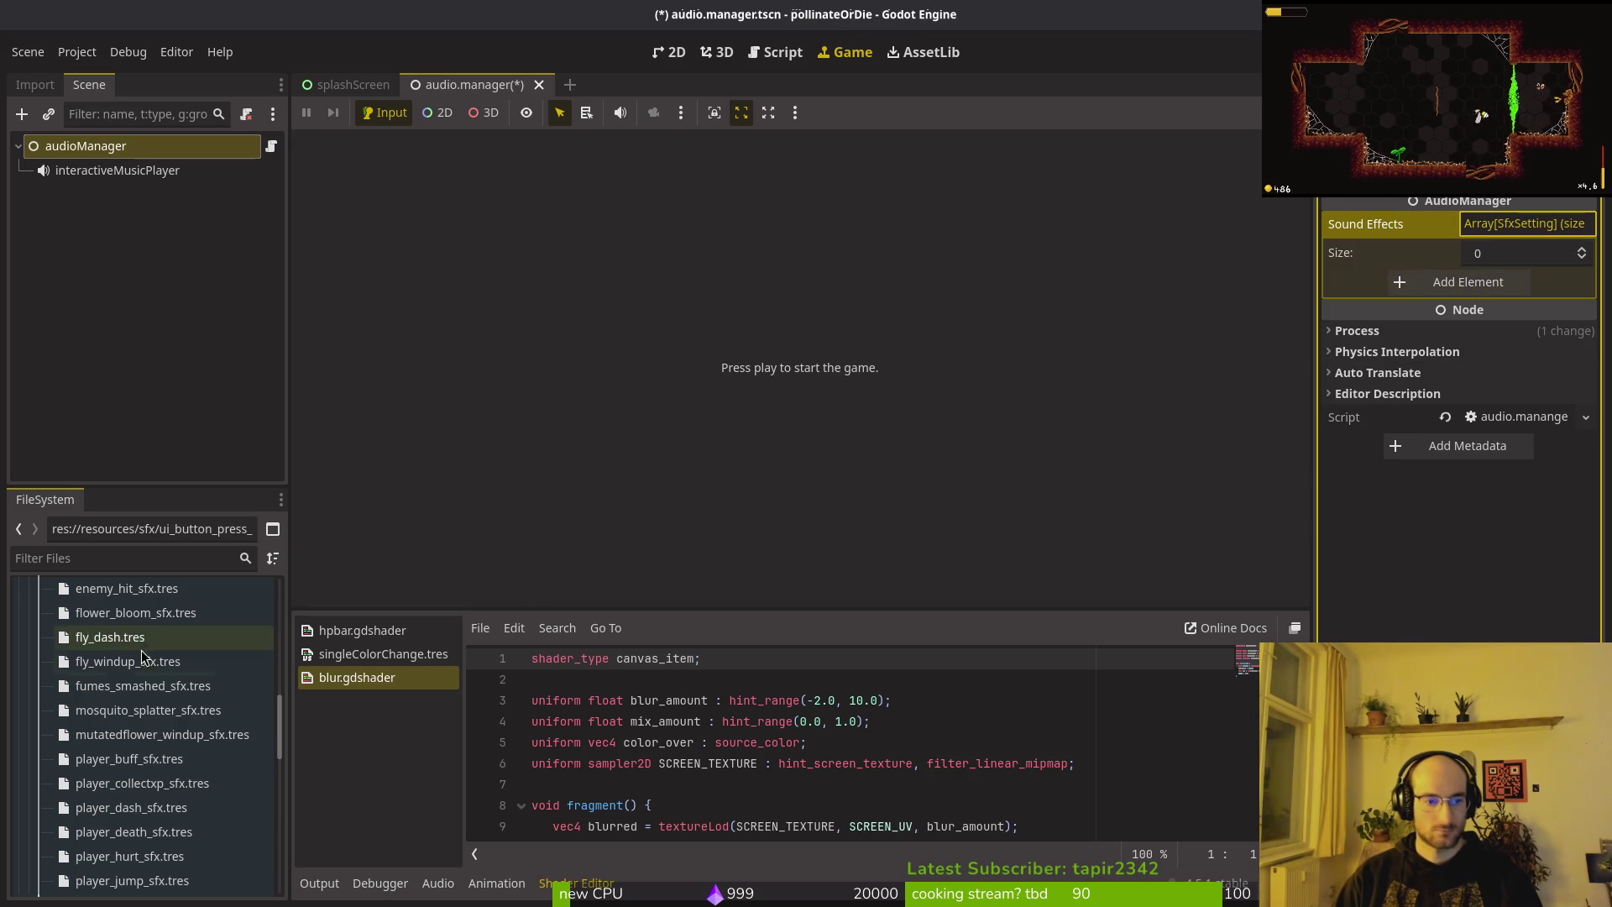
Try dragging the whole batch of sfx files onto Sound Effects, then clear the selection.
scroll(123, 753, up, 3)
click(134, 698)
scroll(167, 697, down, 10)
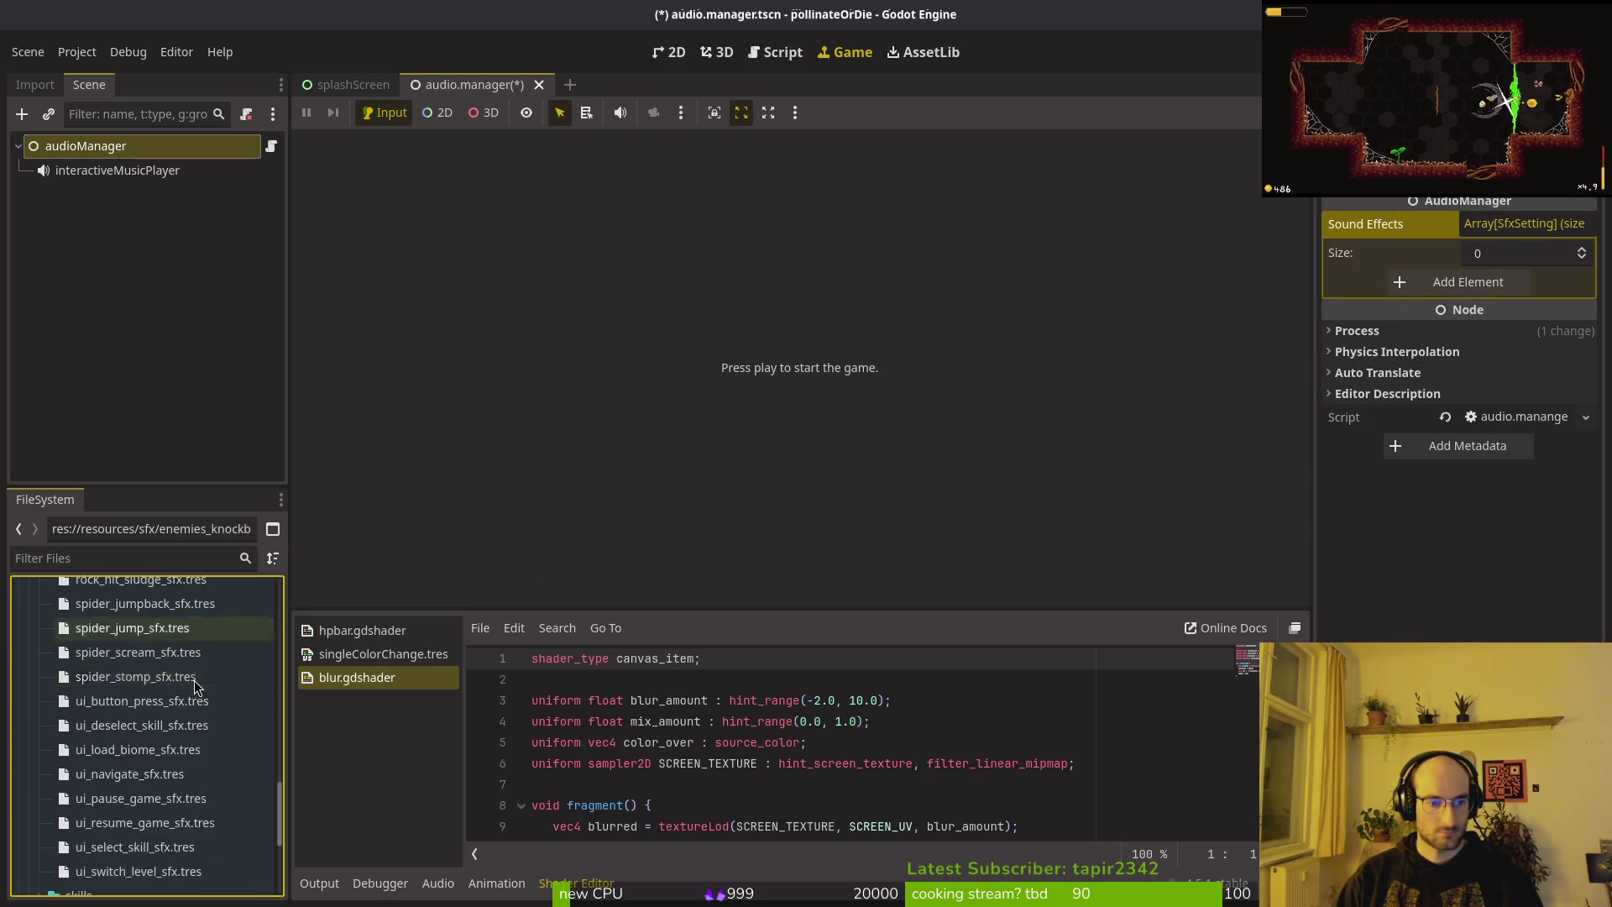
shift+click(132, 677)
mouse_move(193, 651)
mouse_down()
mouse_move(1422, 264)
mouse_move(1433, 280)
mouse_move(1237, 416)
mouse_up()
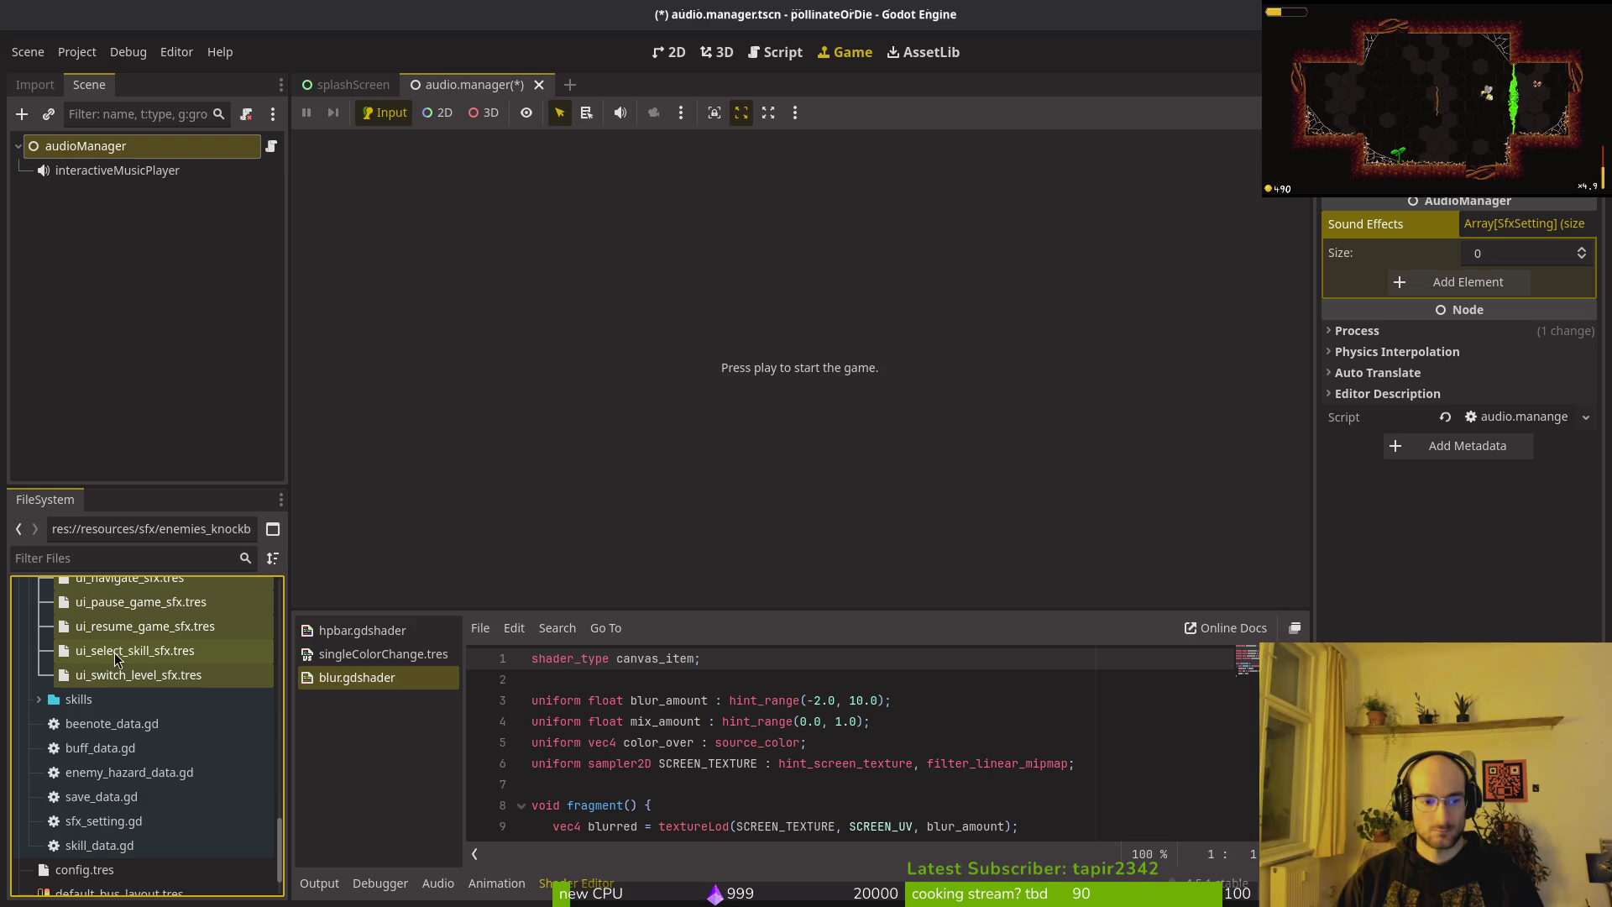
mouse_move(130, 655)
mouse_down()
mouse_move(1478, 274)
mouse_move(1465, 291)
mouse_up()
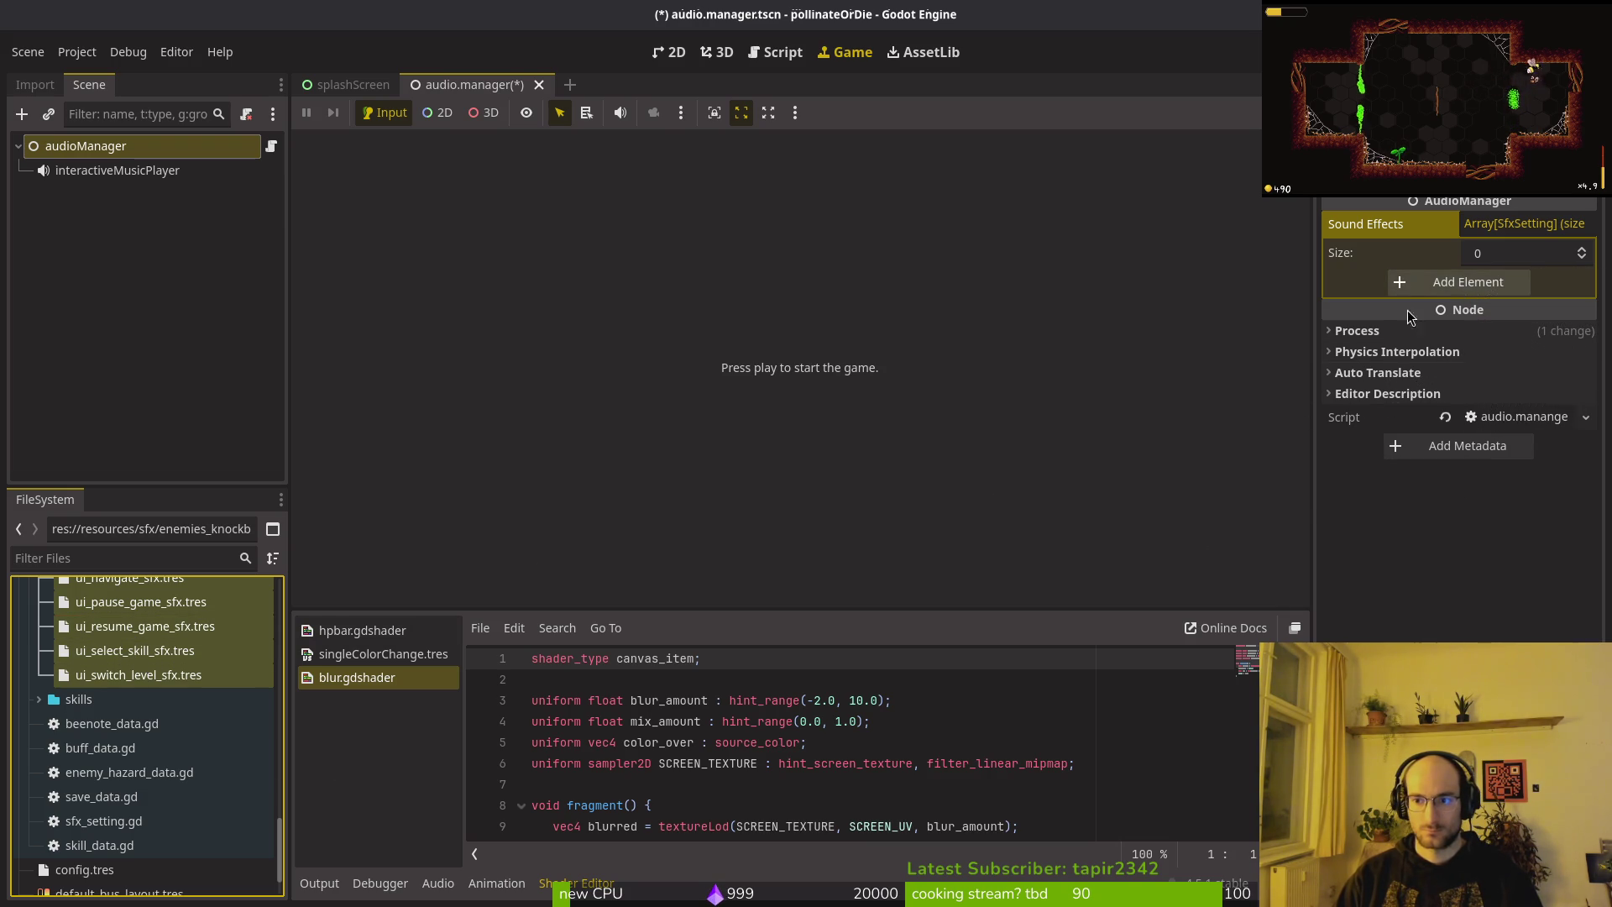
scroll(140, 638, up, 6)
click(143, 606)
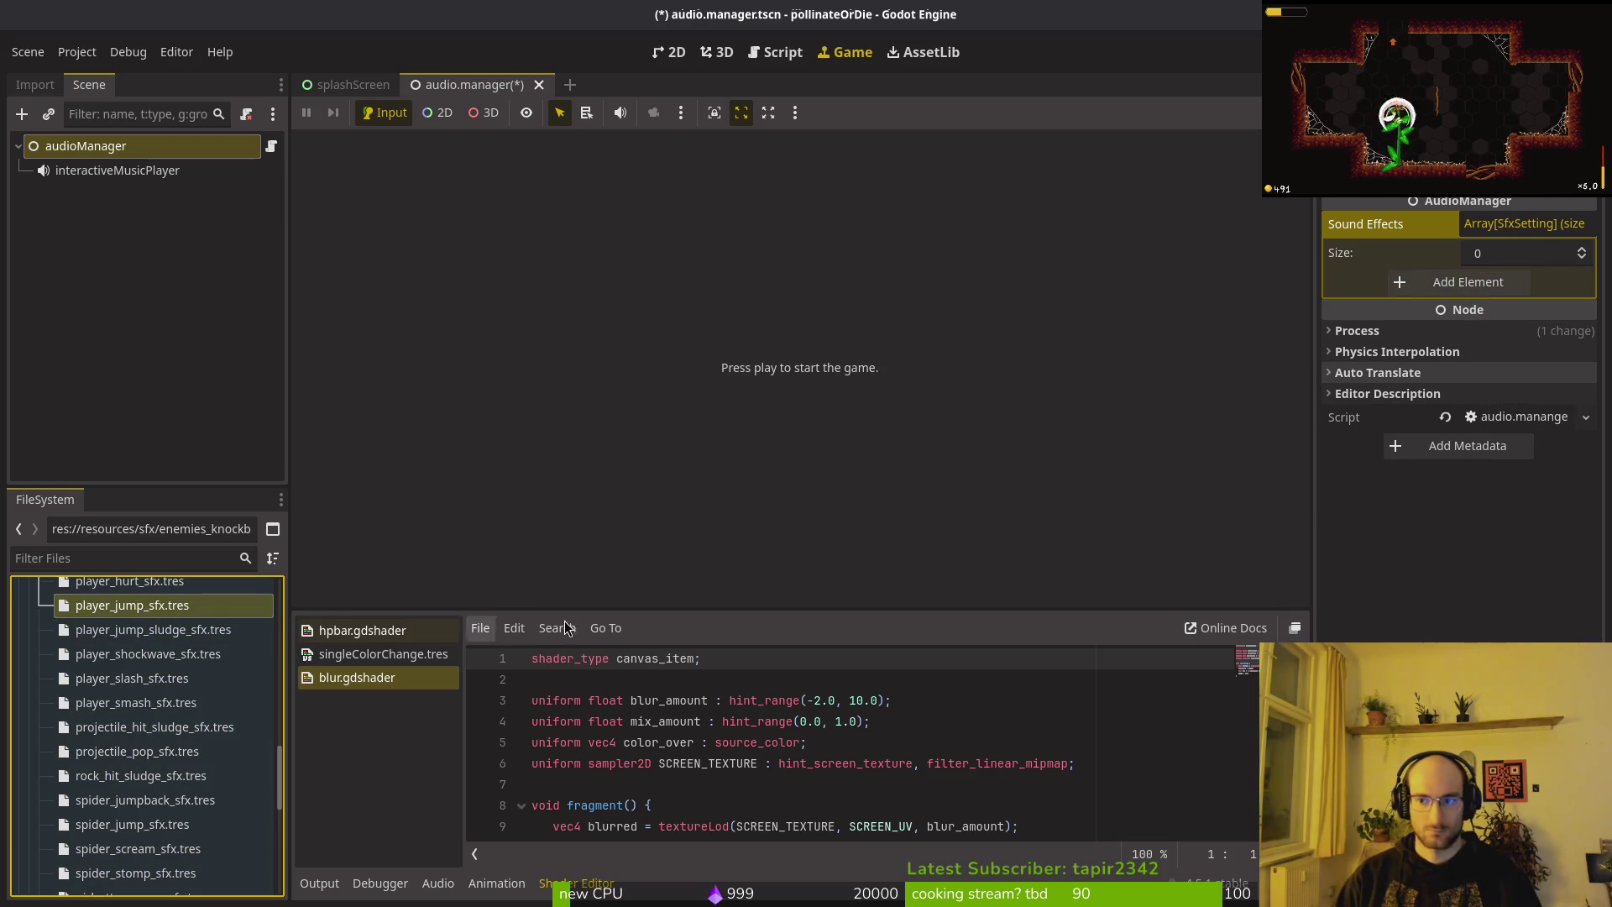
click(1507, 226)
click(1507, 227)
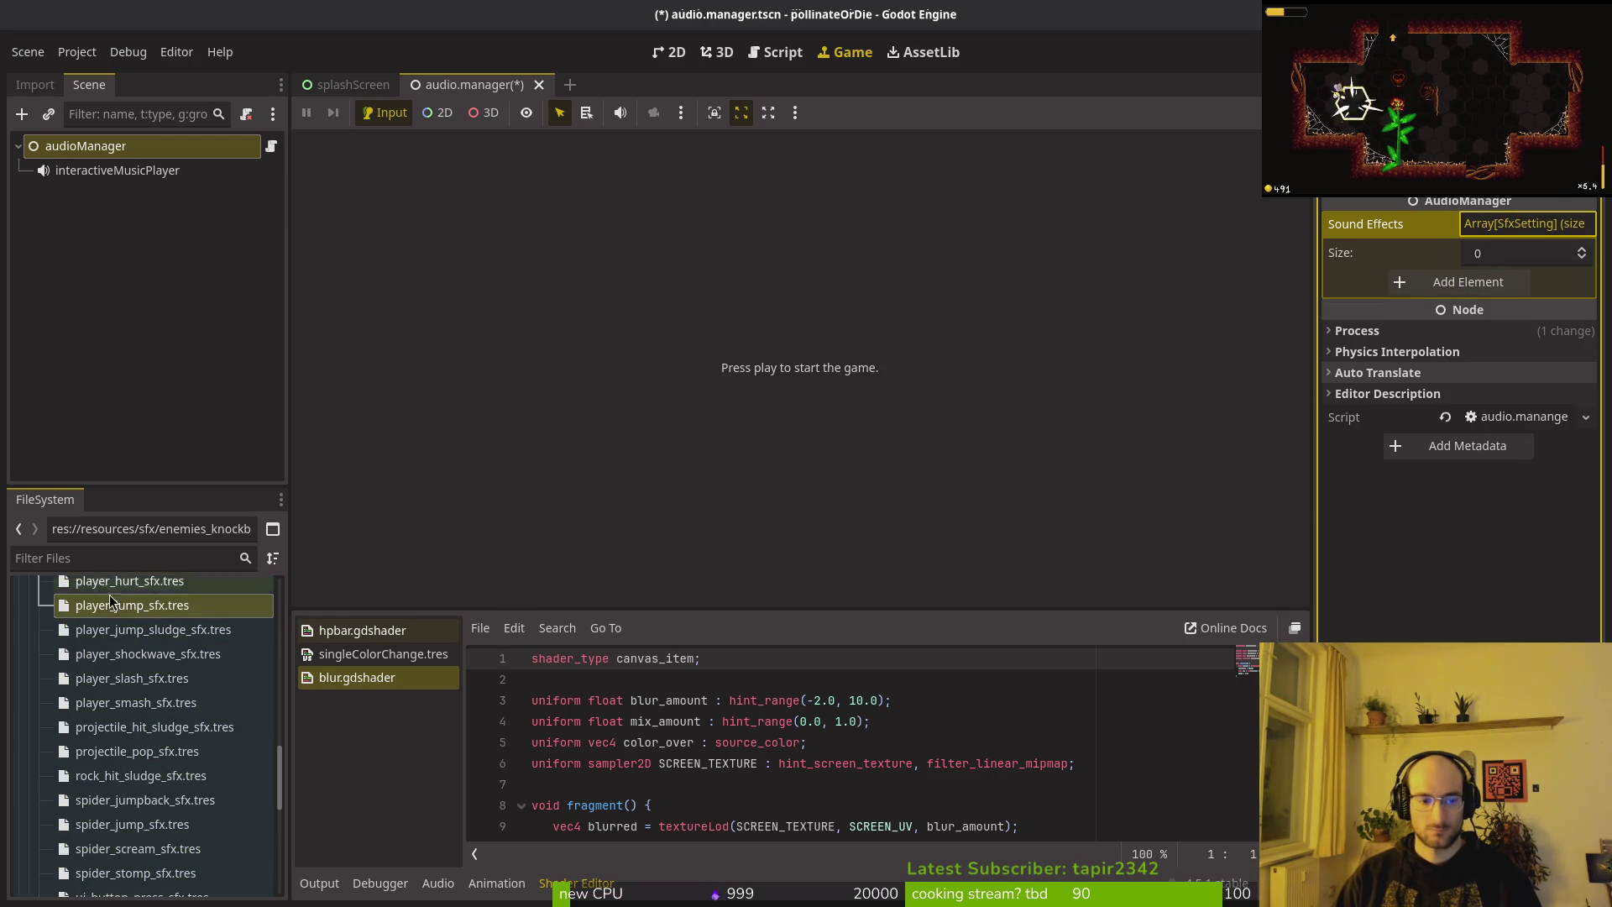
scroll(118, 611, up, 3)
scroll(118, 610, up, 10)
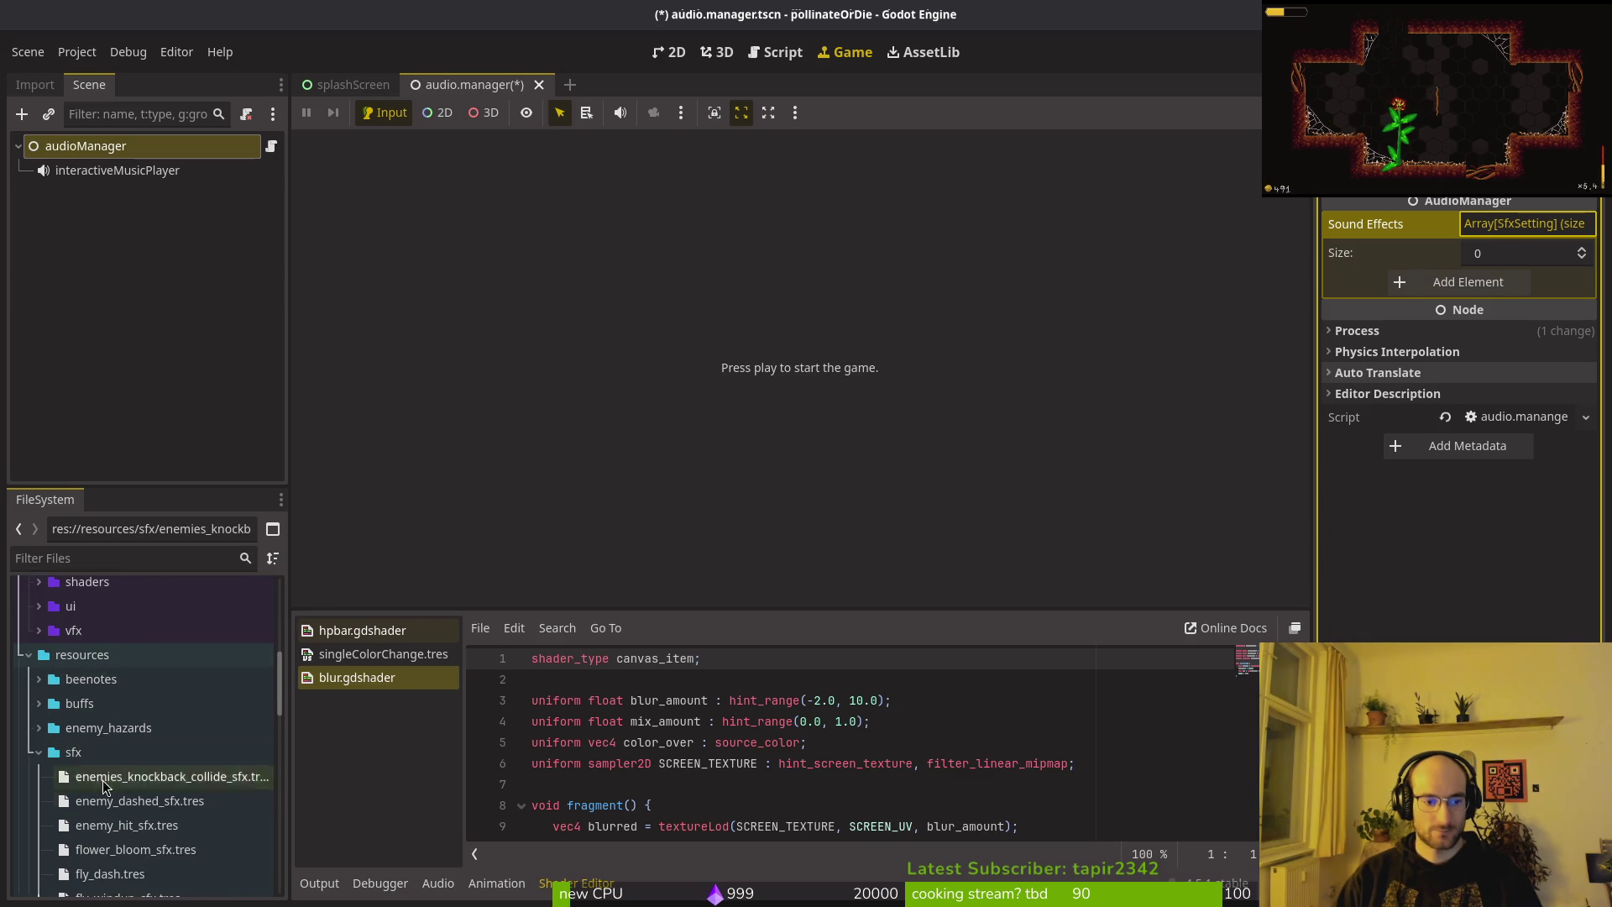
Add the four enemy sound files, then fly_dash through player_jump_sfx, to the array.
shift+click(106, 850)
mouse_move(106, 850)
mouse_down()
mouse_move(1413, 345)
mouse_move(1422, 284)
mouse_up()
scroll(181, 827, down, 3)
click(110, 715)
scroll(125, 738, down, 5)
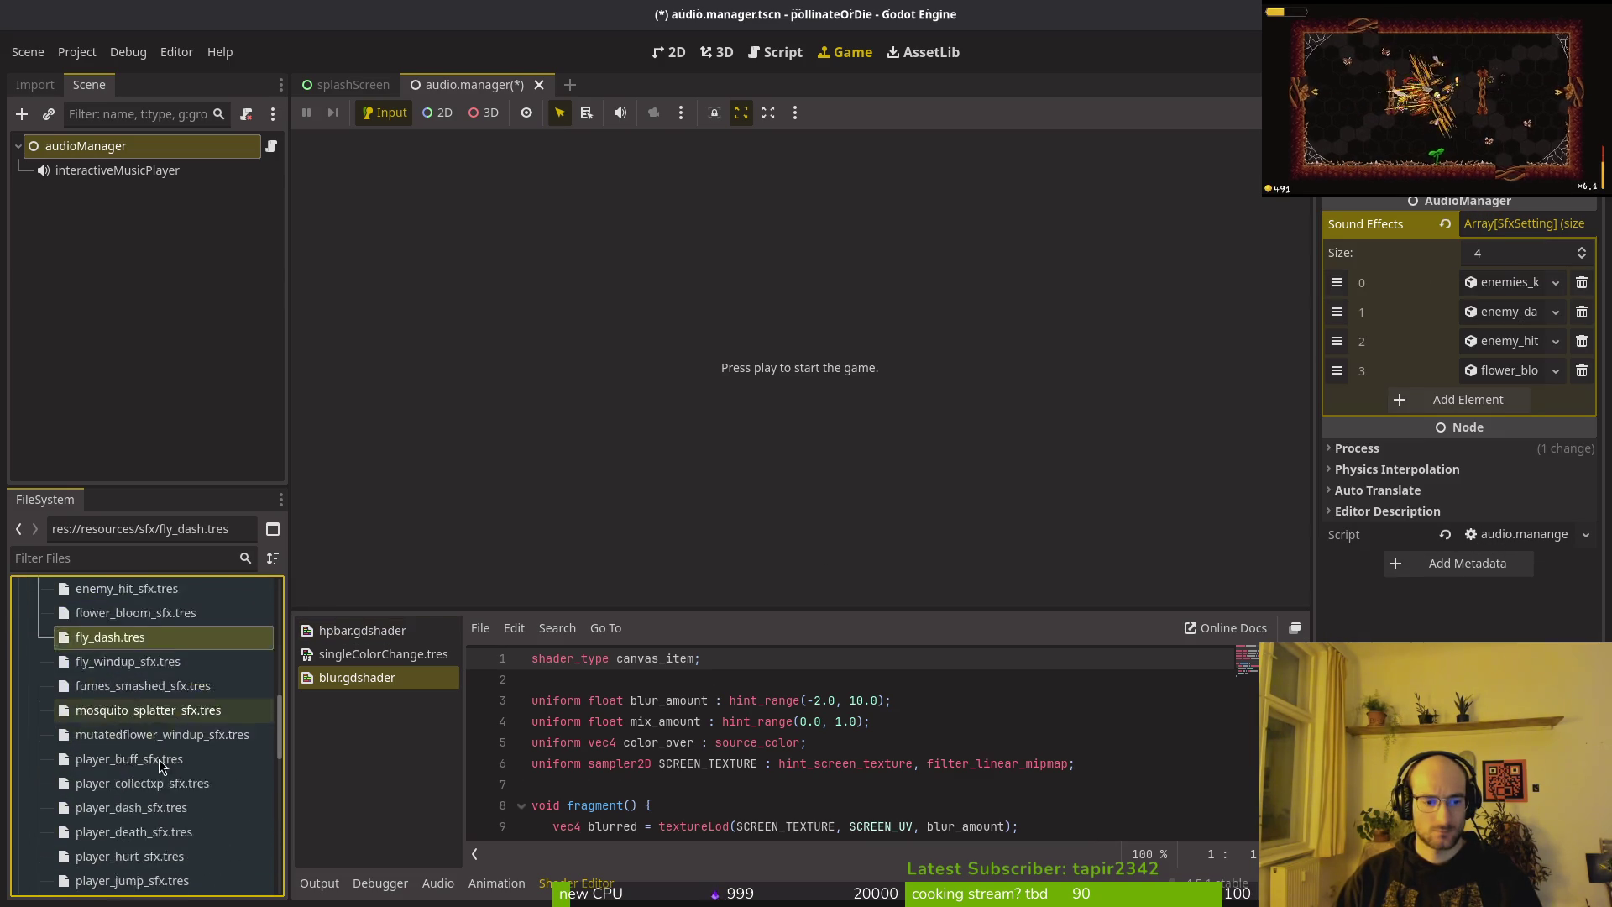
shift+click(145, 766)
mouse_move(145, 770)
mouse_down()
mouse_move(1457, 390)
mouse_move(1449, 400)
mouse_up()
Add the player_jump_sludge through spider_stomp sound files to the array.
click(77, 788)
scroll(126, 756, down, 5)
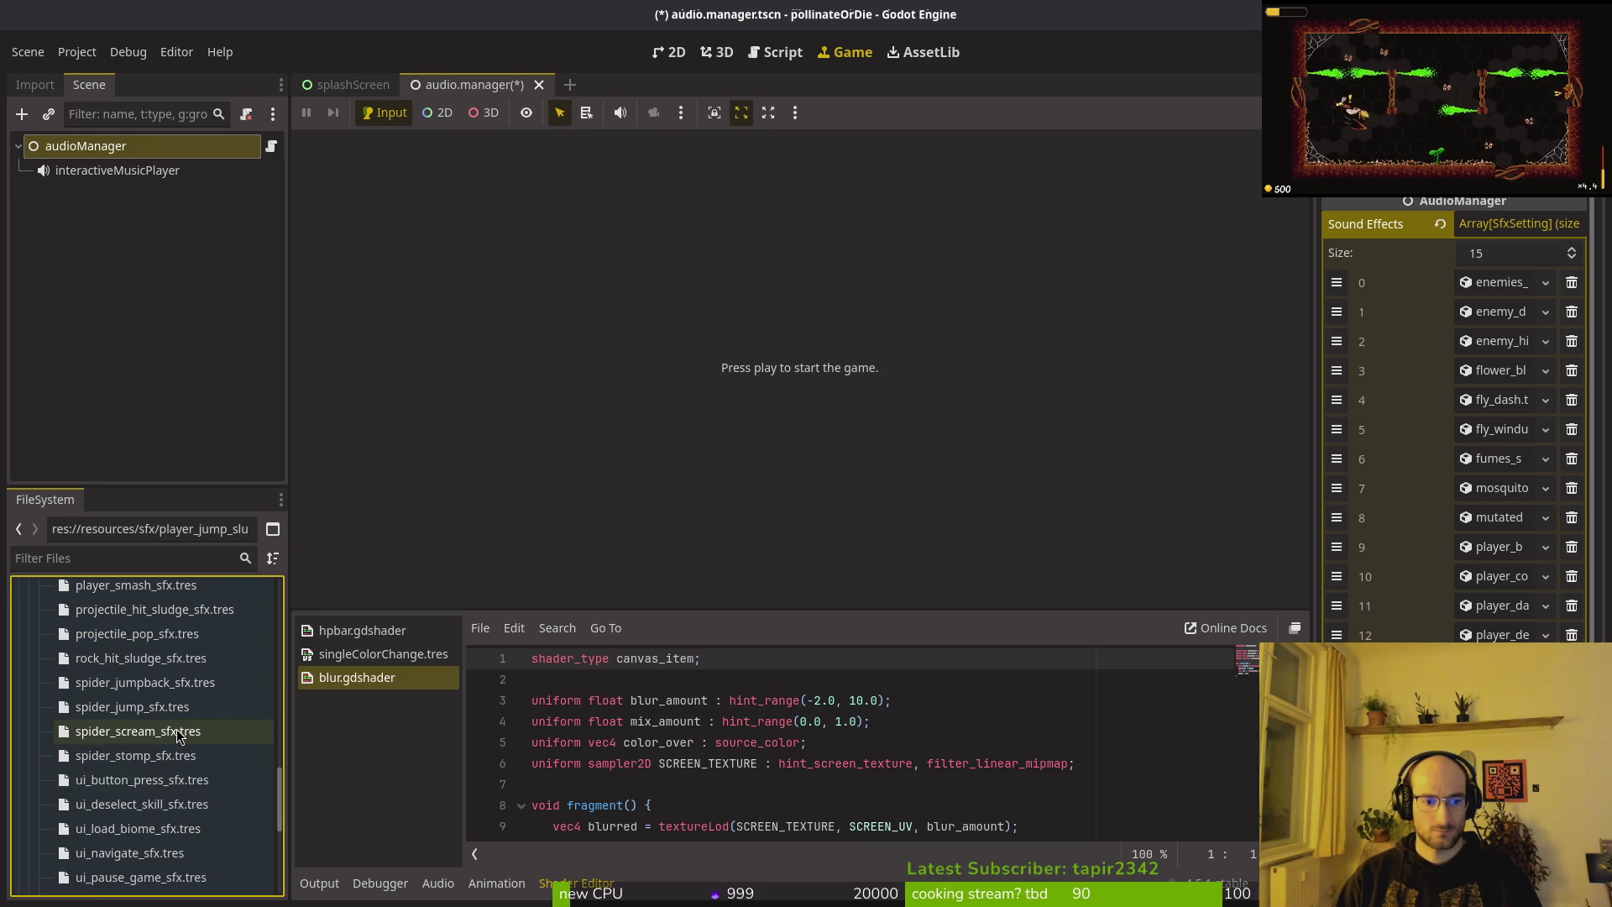
shift+click(155, 756)
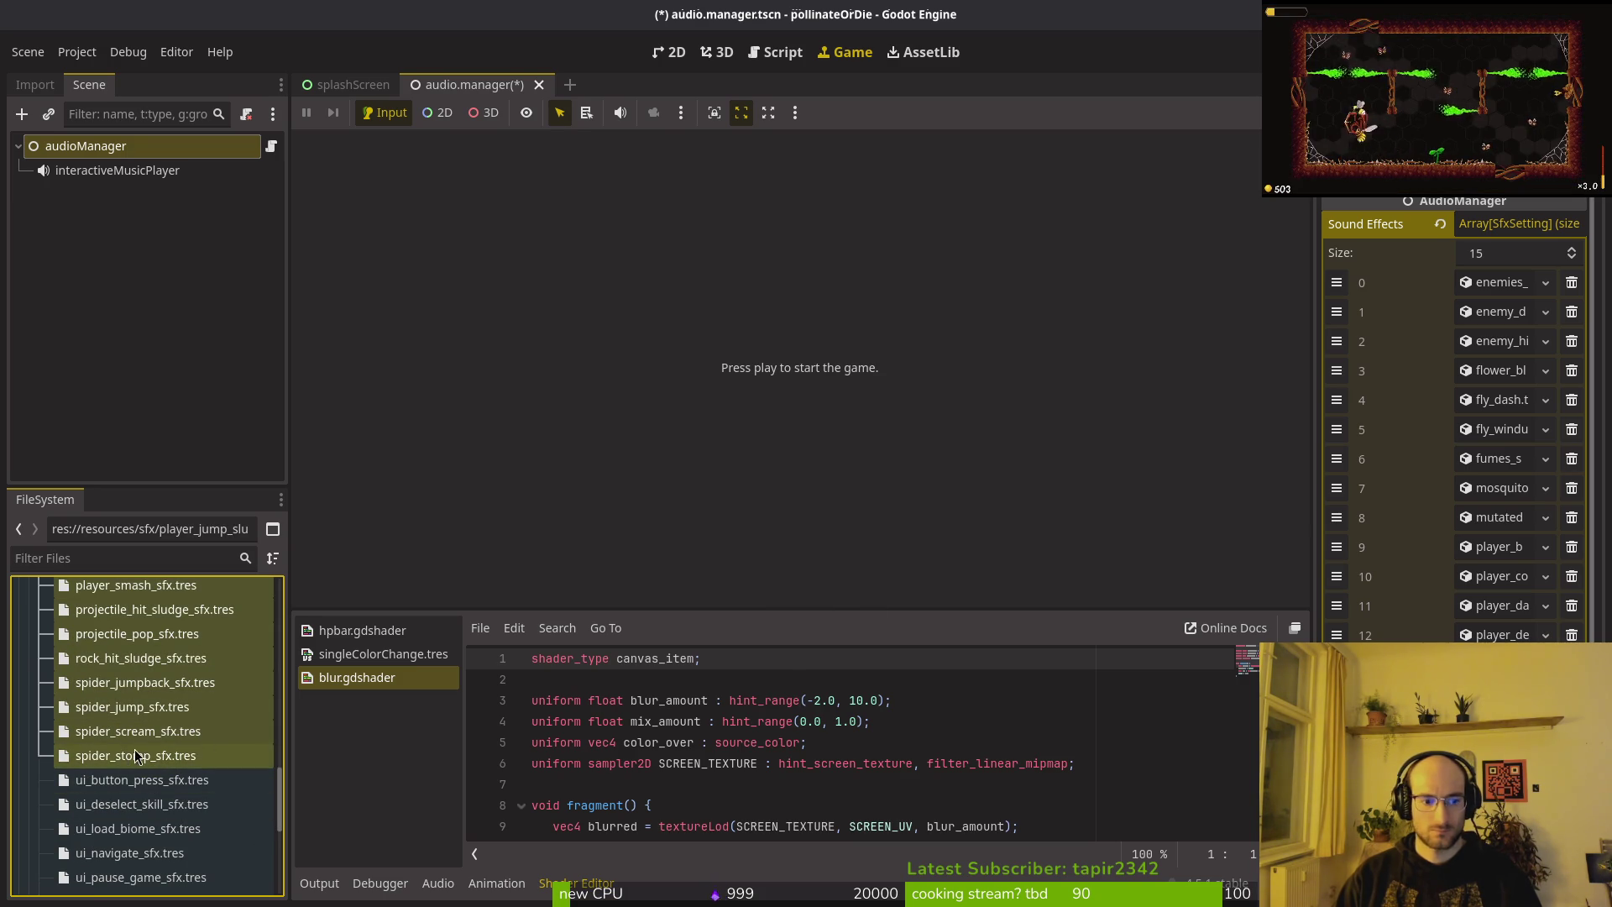
mouse_move(136, 756)
mouse_down()
mouse_move(756, 504)
mouse_move(1310, 403)
mouse_up()
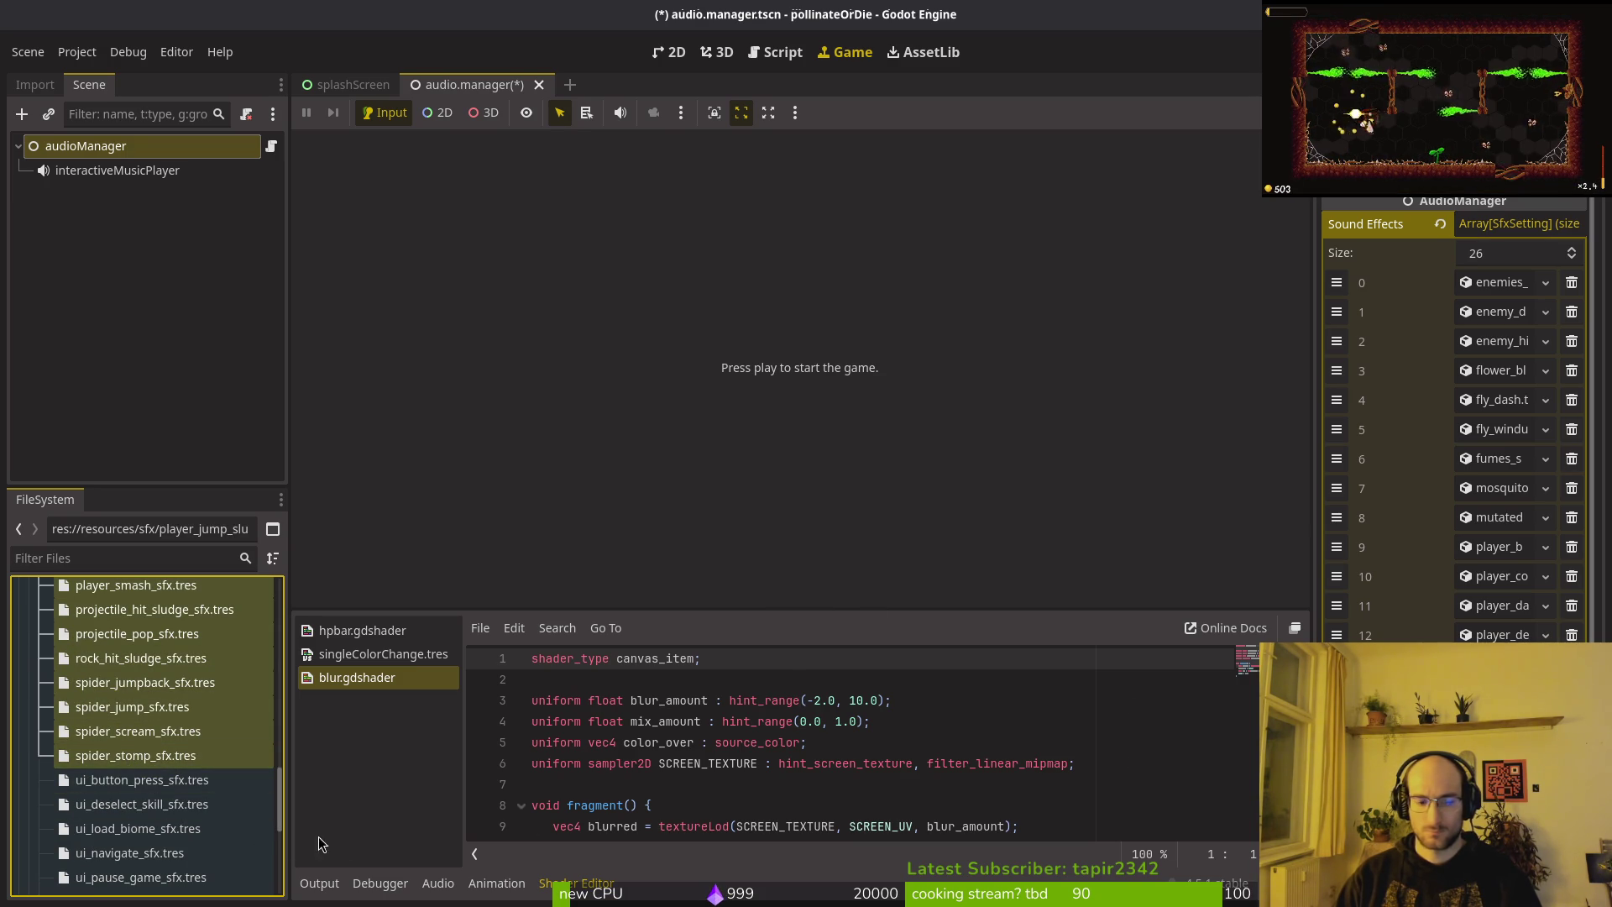
Attempt to drag the ui sound files, ui_button_press through ui_resume_game, into the array.
click(143, 779)
scroll(143, 755, down, 5)
shift+click(138, 752)
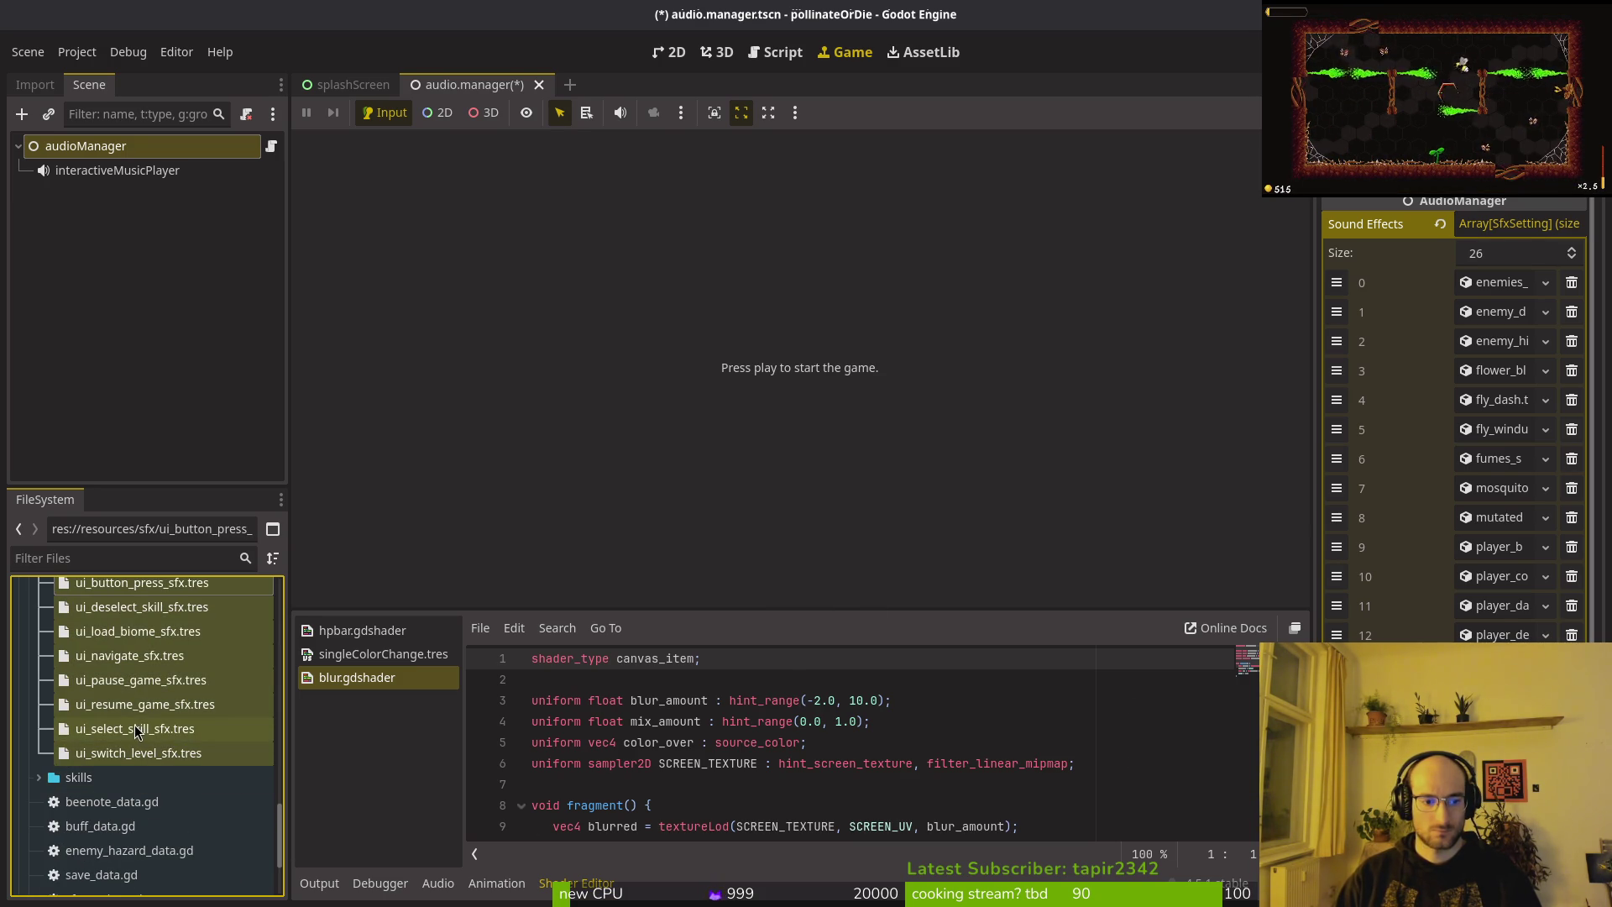
drag(136, 732, 102, 690)
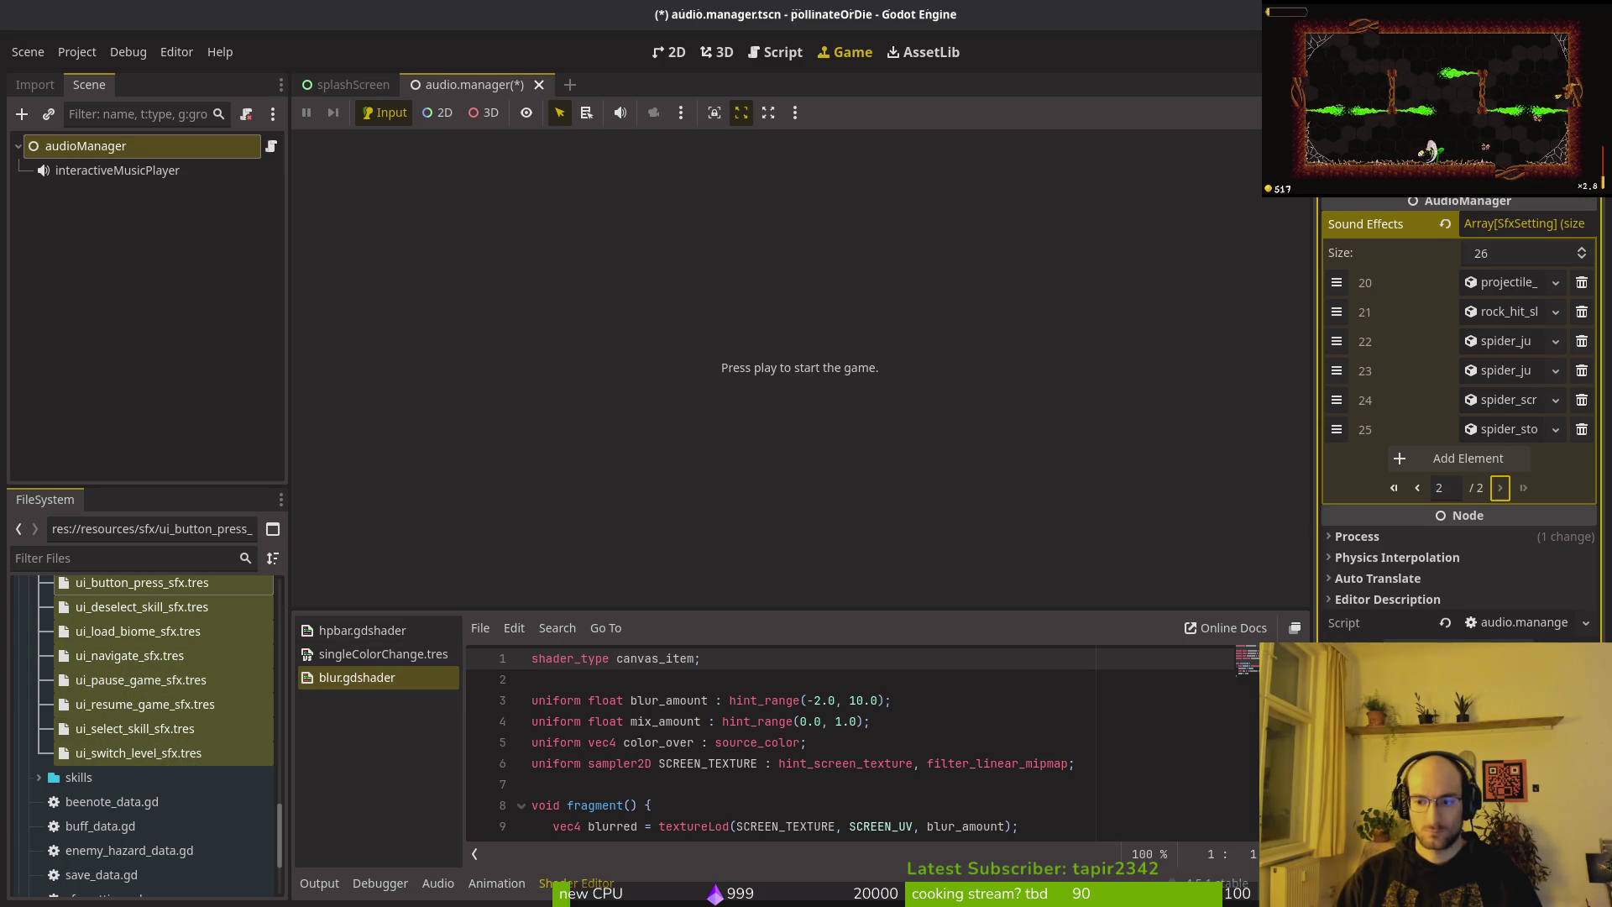
mouse_move(168, 703)
mouse_down()
mouse_move(265, 702)
mouse_move(1411, 466)
mouse_move(1423, 497)
mouse_move(143, 750)
mouse_up()
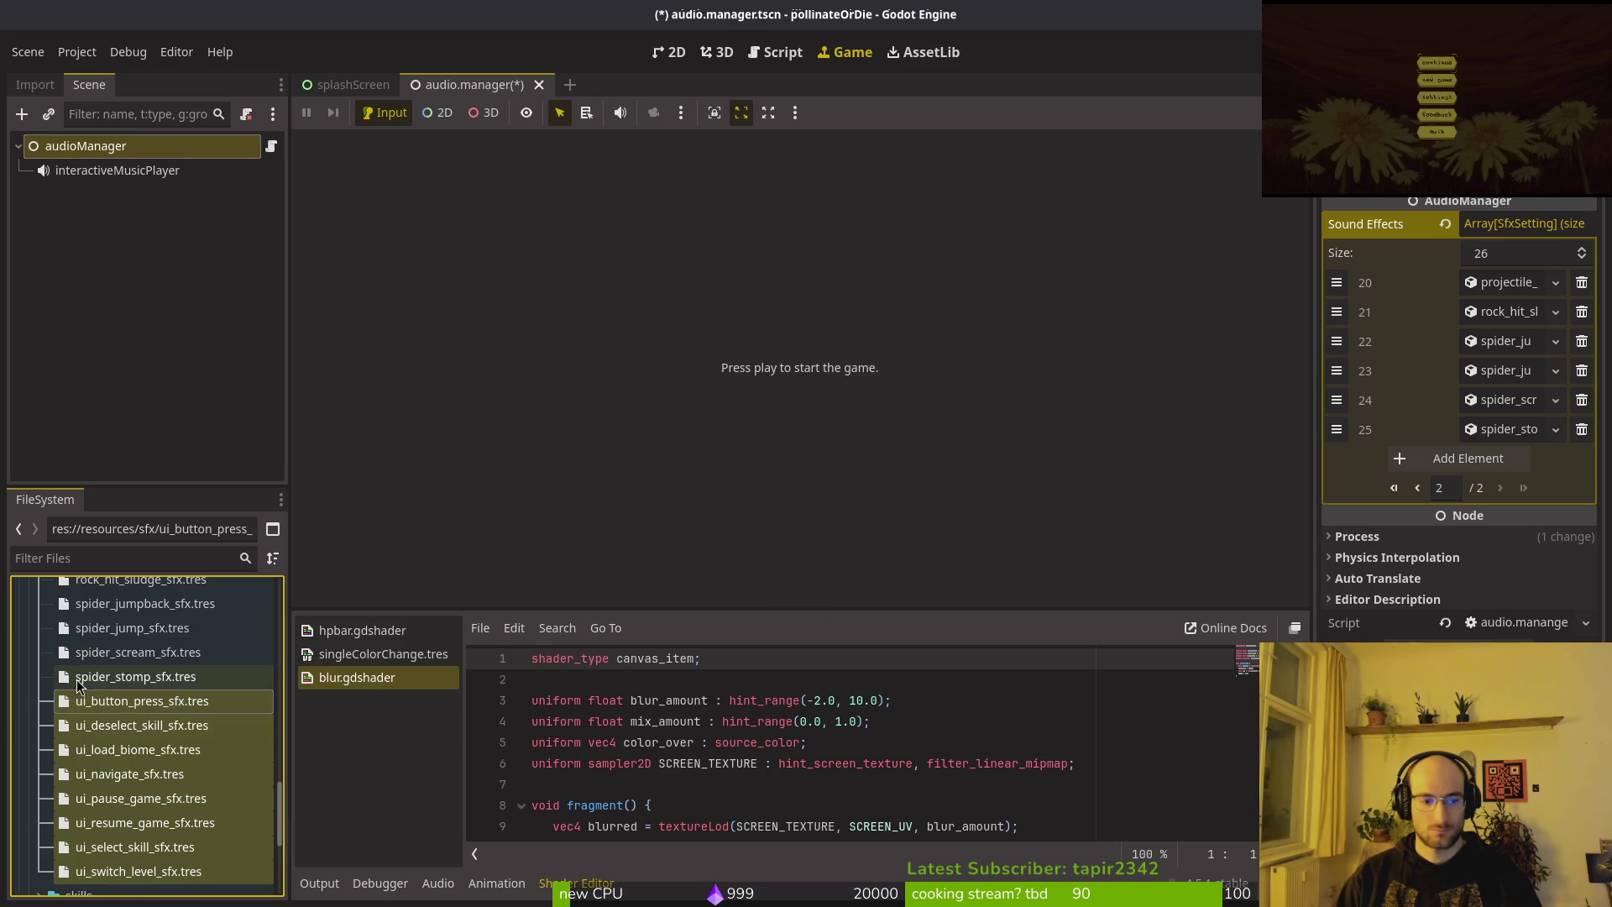
click(130, 707)
shift+click(119, 826)
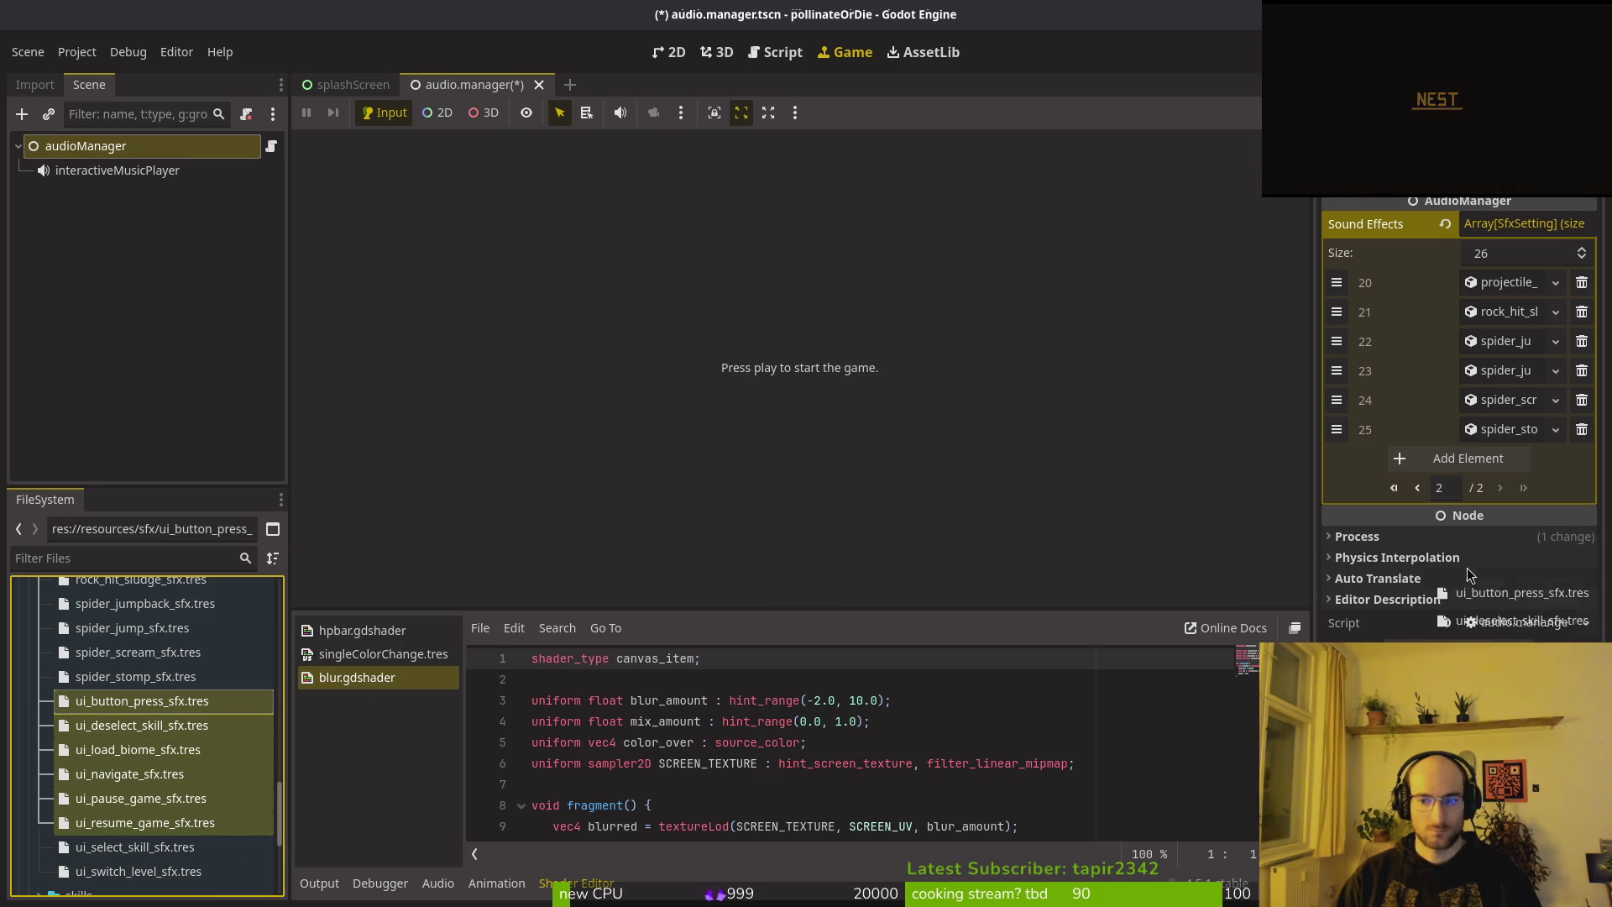
drag(1468, 570, 1457, 455)
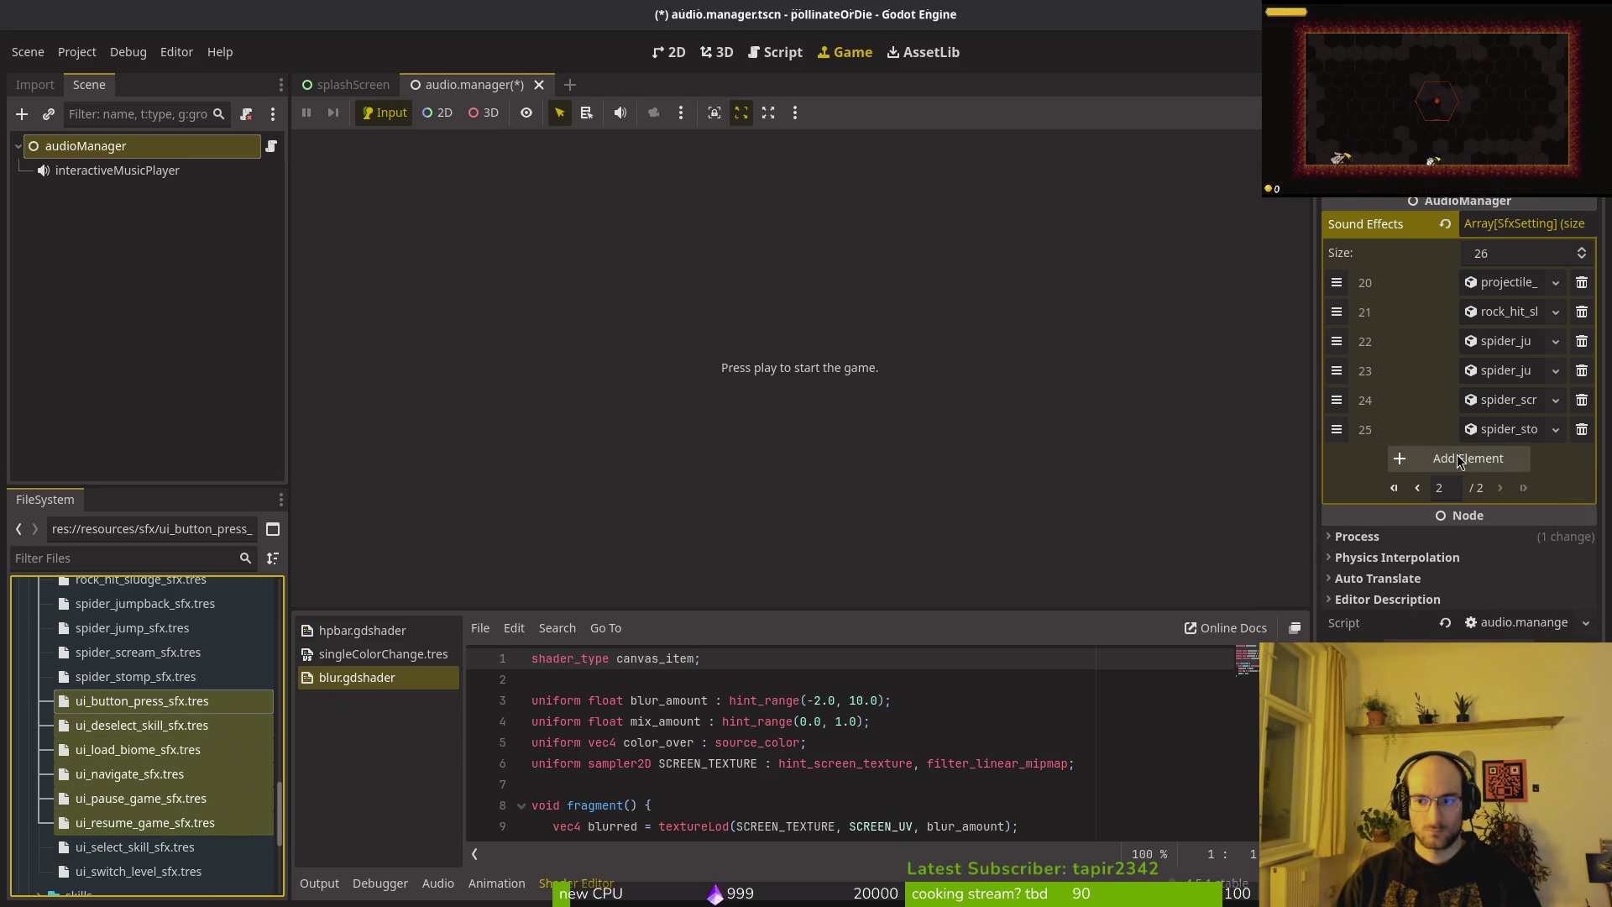
Add ui_button_press_sfx as element 26 of the Sound Effects array.
click(1400, 459)
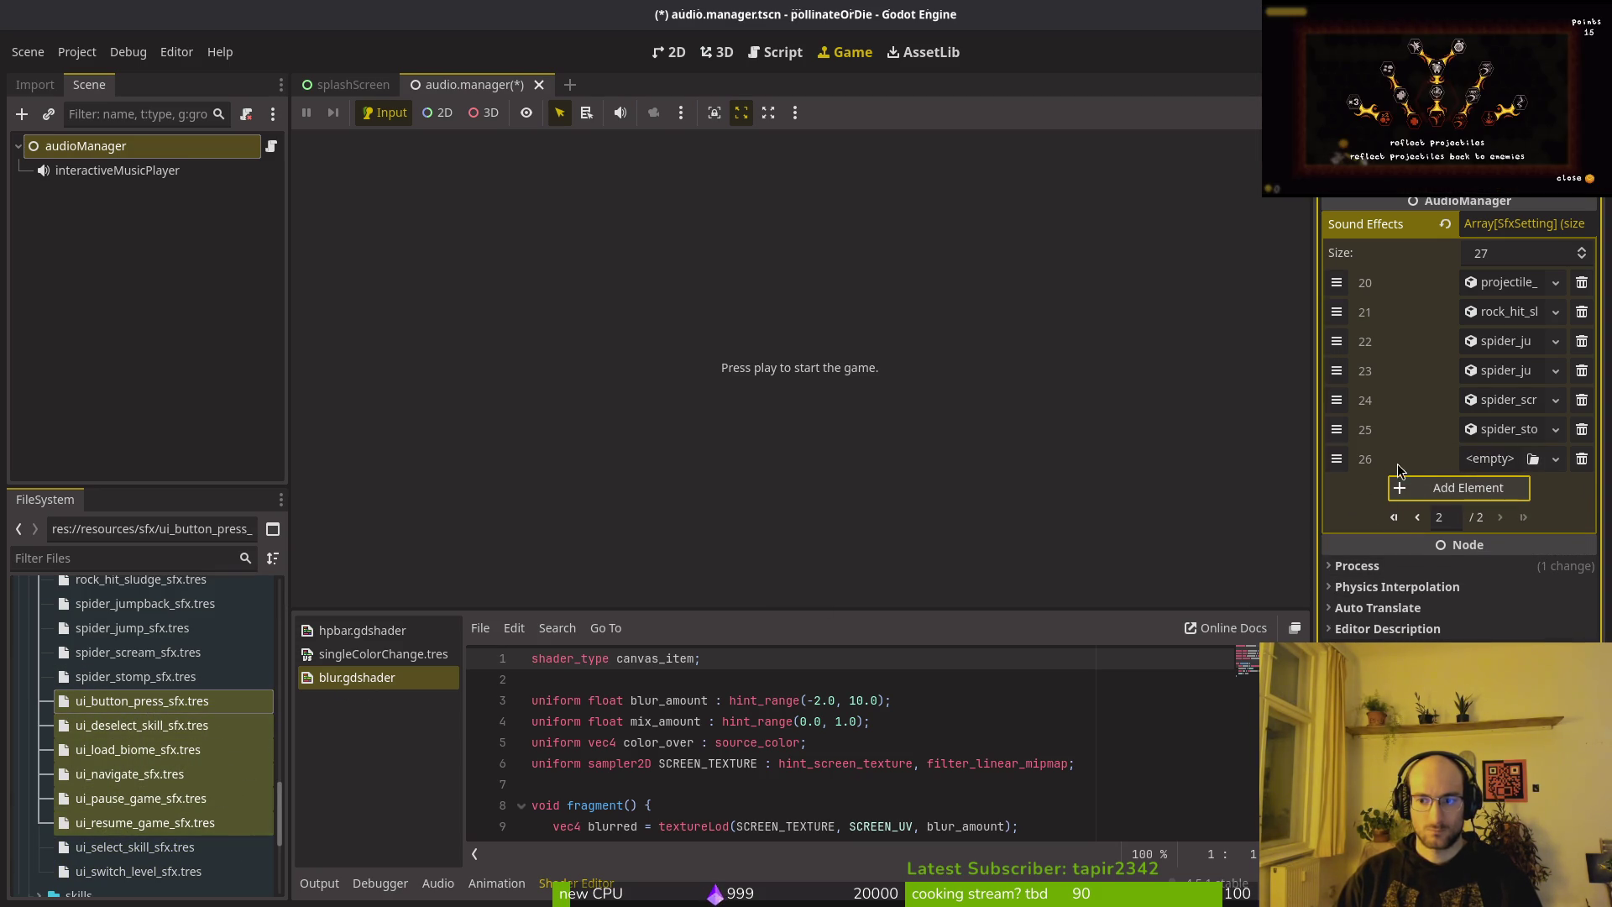
click(1581, 462)
click(216, 712)
shift+click(134, 749)
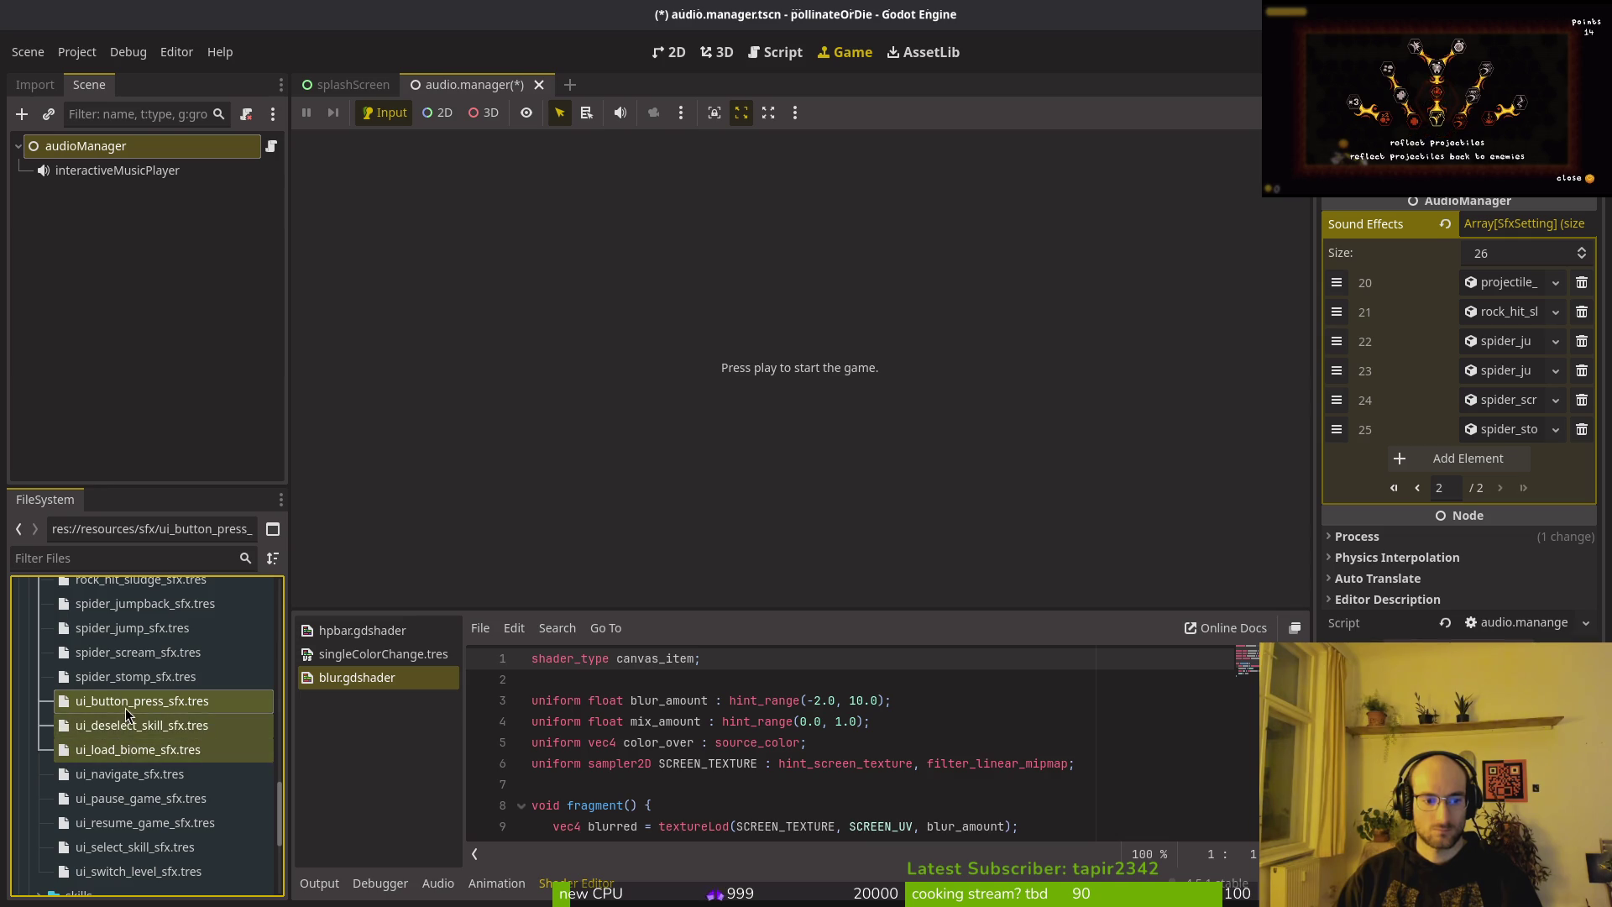
mouse_move(126, 713)
mouse_down()
mouse_move(1427, 575)
mouse_move(1497, 465)
mouse_up()
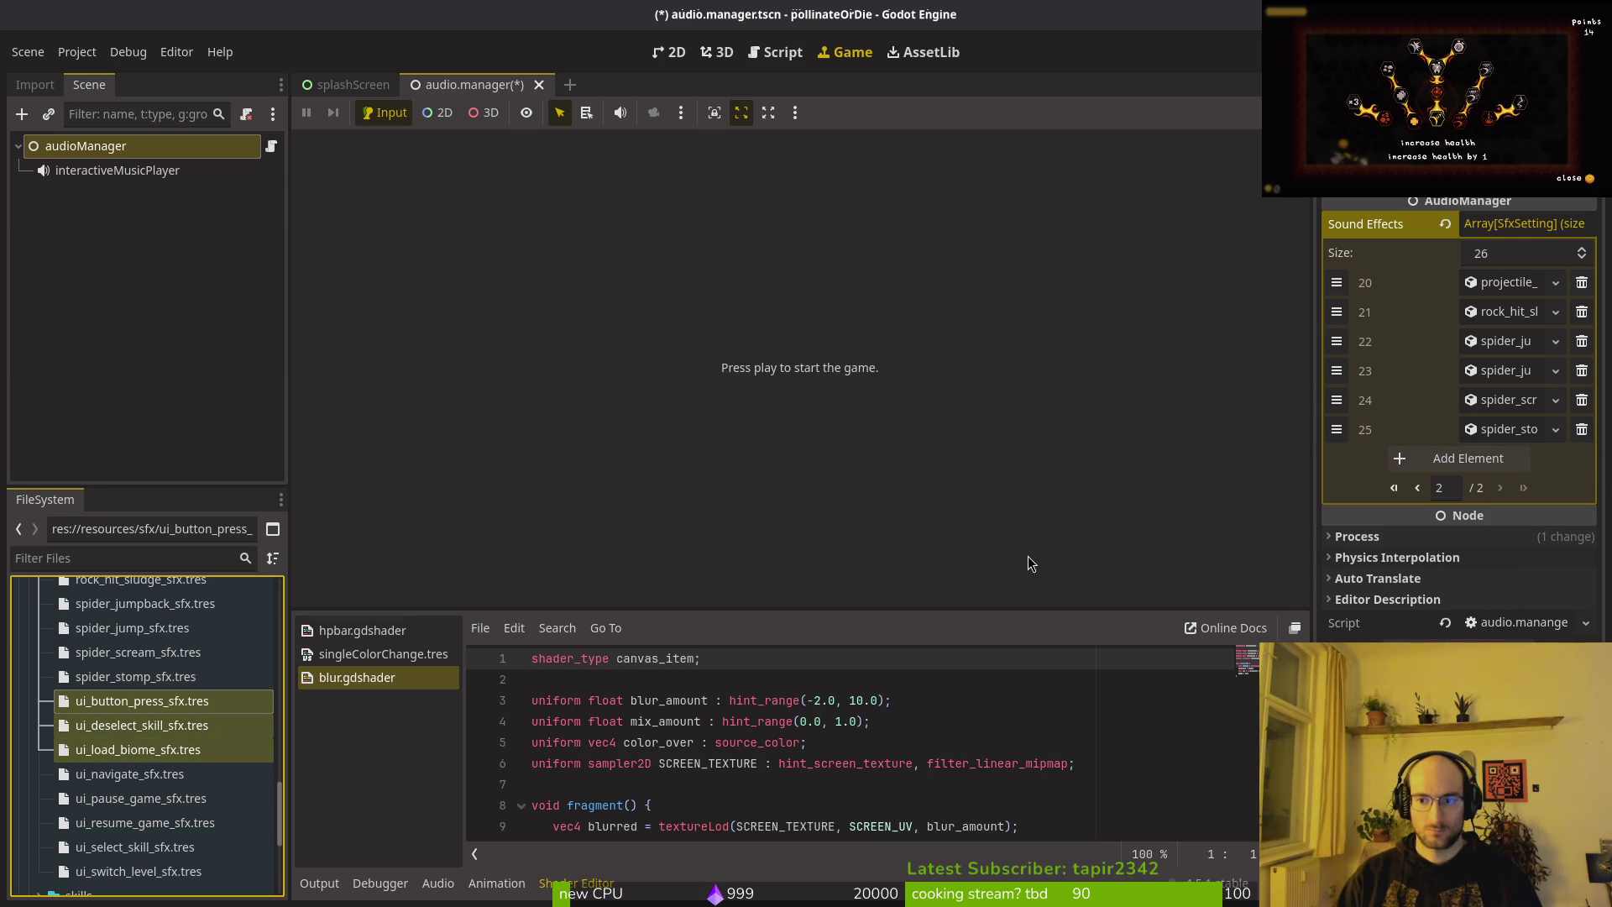
click(138, 708)
mouse_move(144, 710)
mouse_down()
mouse_move(659, 646)
mouse_move(1432, 463)
mouse_move(142, 726)
mouse_move(1410, 496)
mouse_move(1482, 497)
mouse_move(1091, 554)
mouse_move(152, 748)
mouse_up()
Save, then append slot 27 and put ui_deselect_skill into it.
click(130, 731)
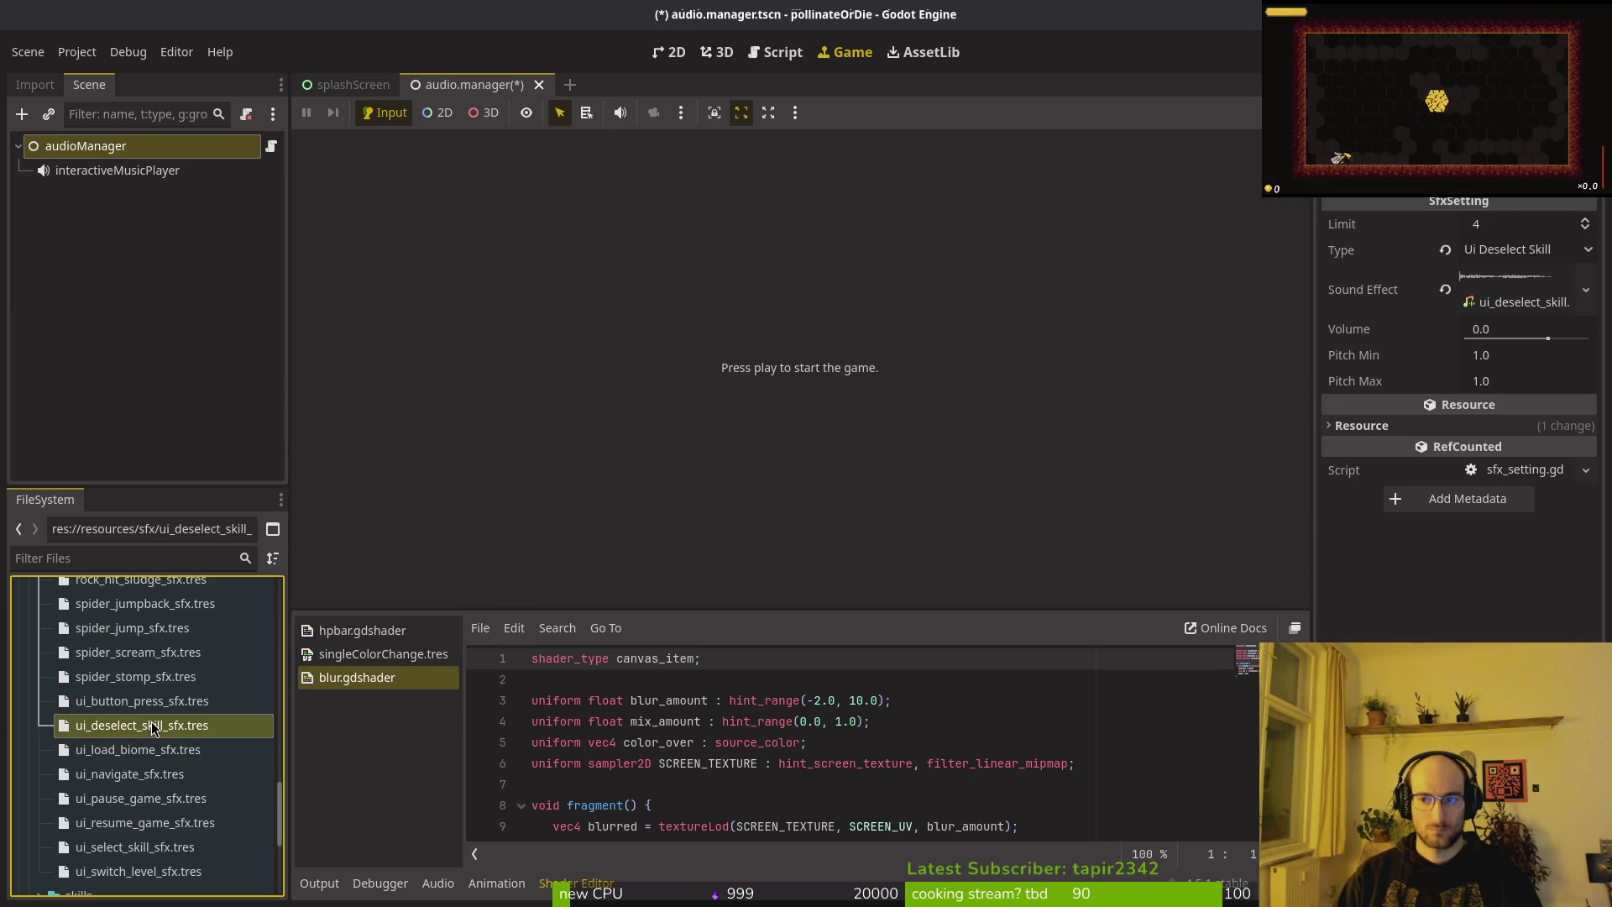
key(ctrl+s)
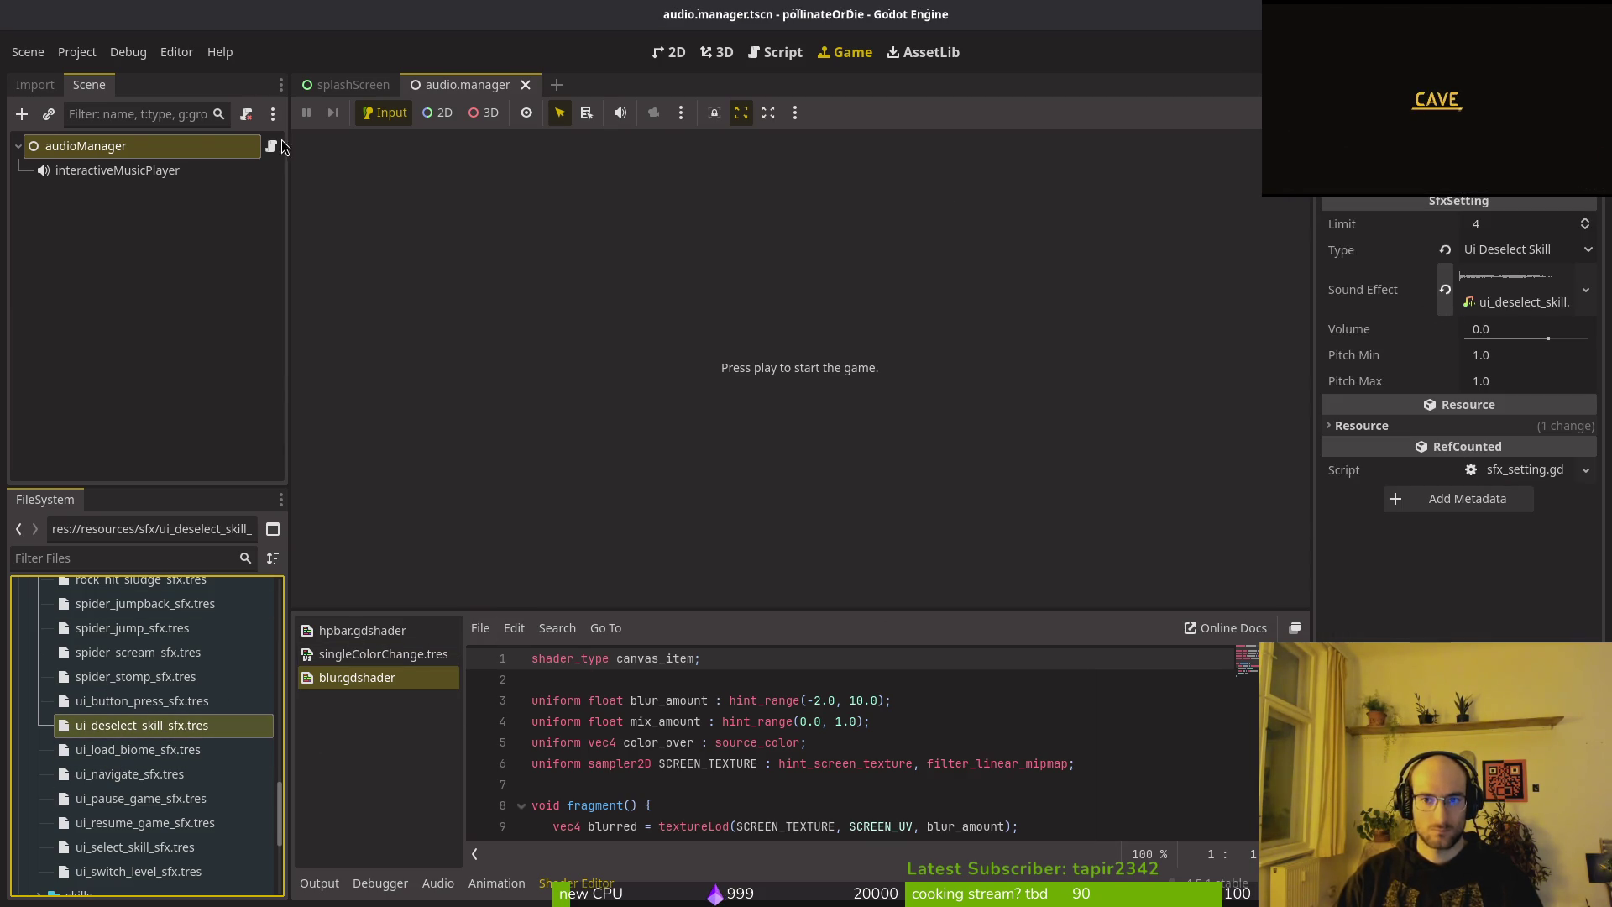
click(252, 147)
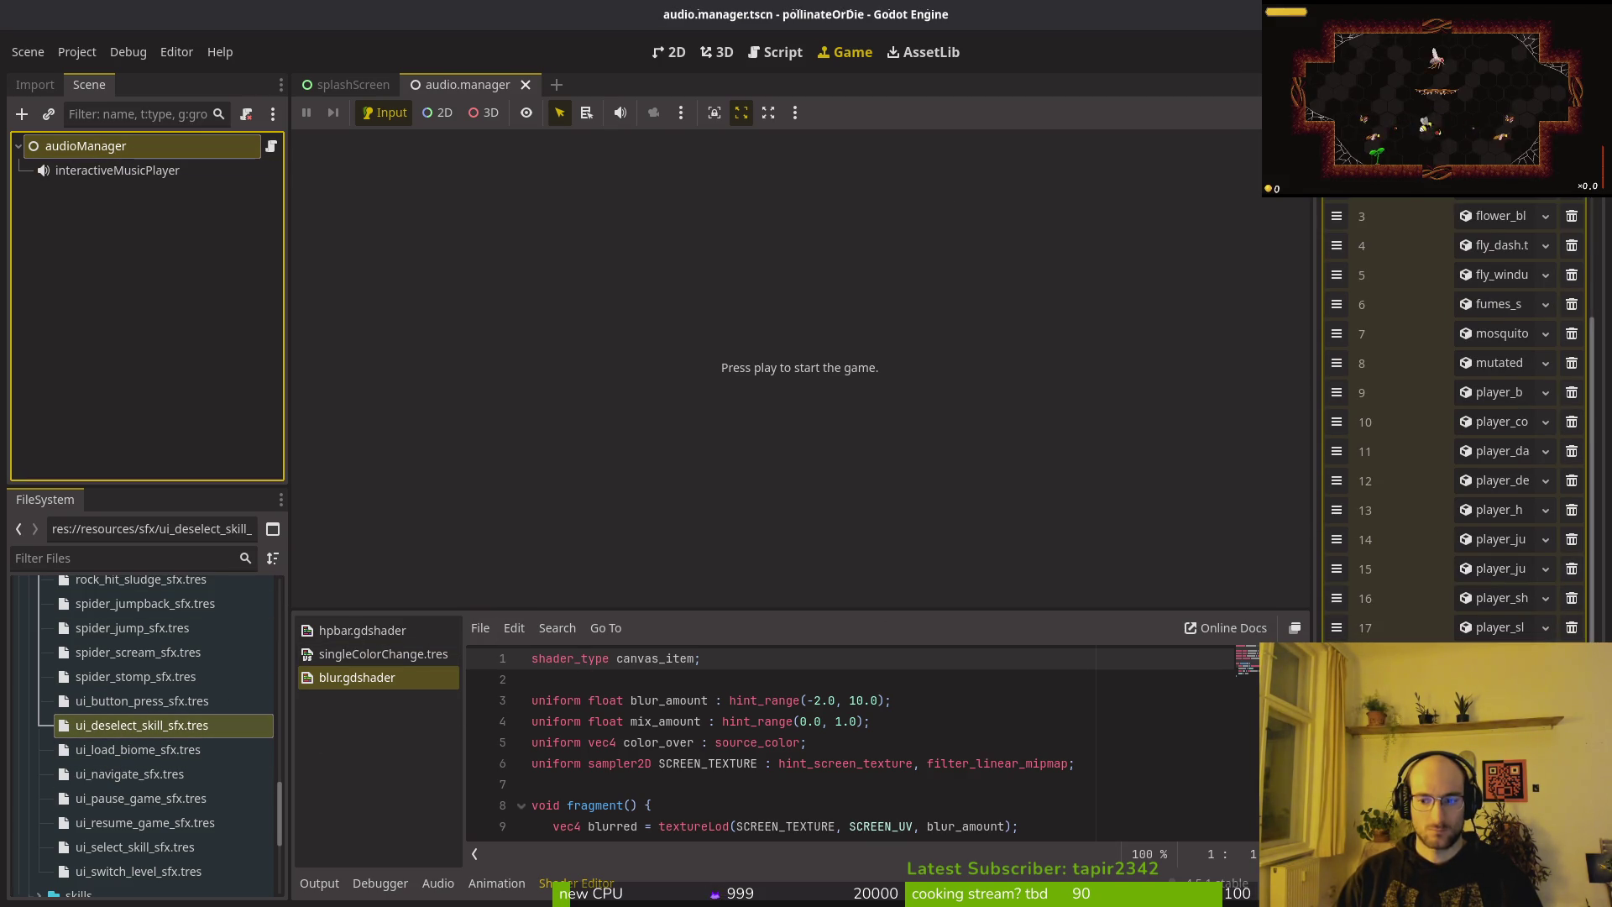
click(1495, 744)
click(1444, 488)
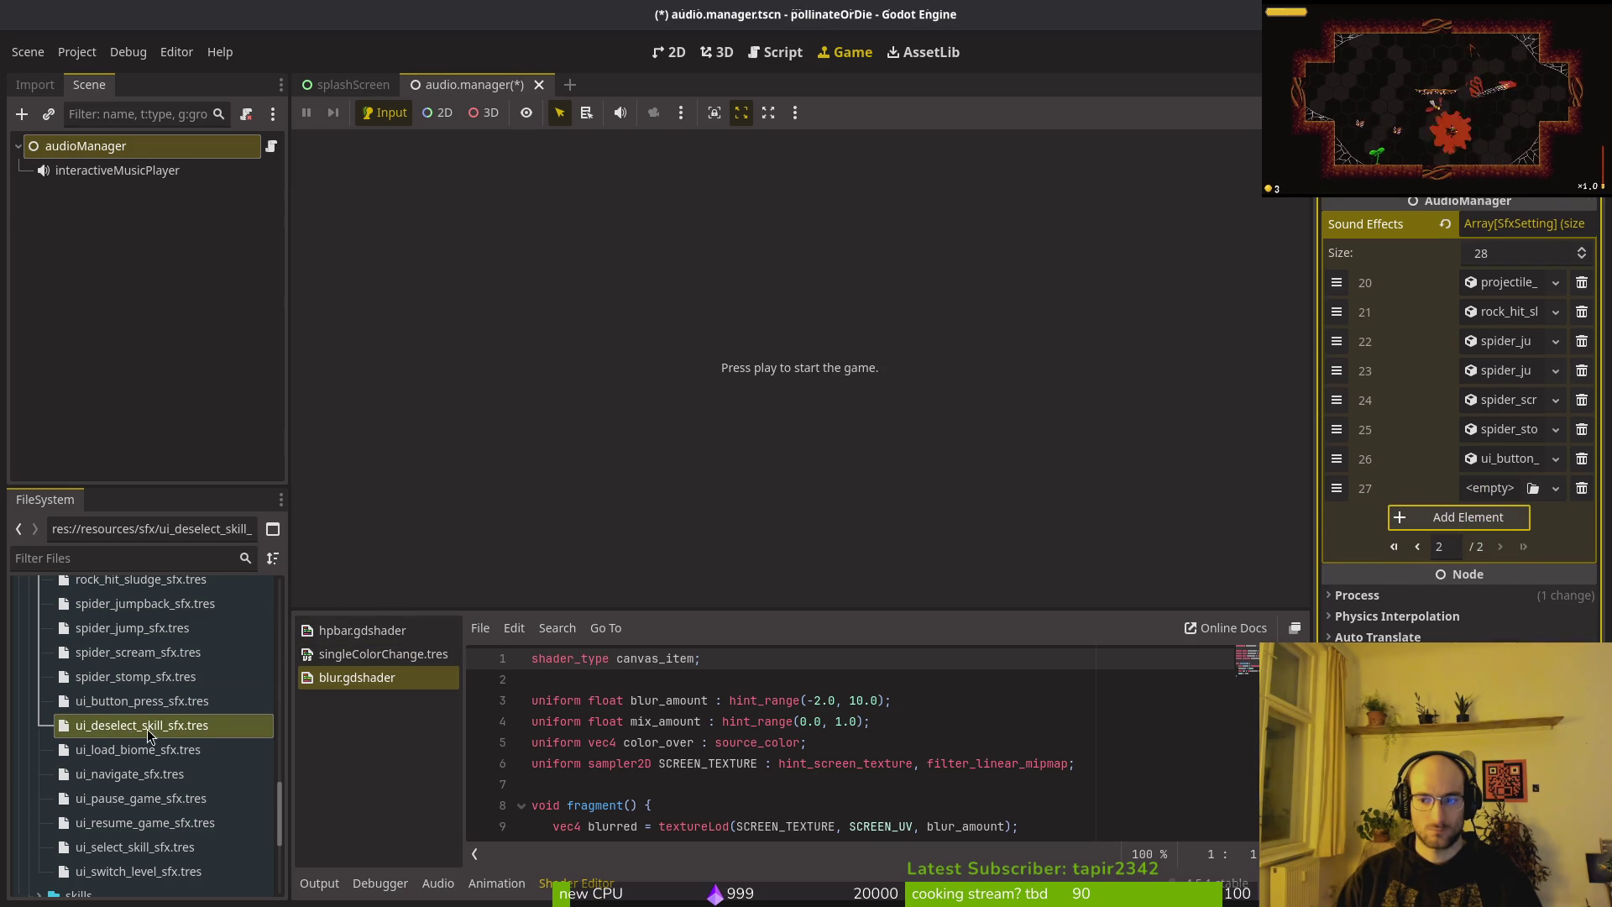
drag(121, 731, 1345, 595)
drag(1510, 489, 1510, 489)
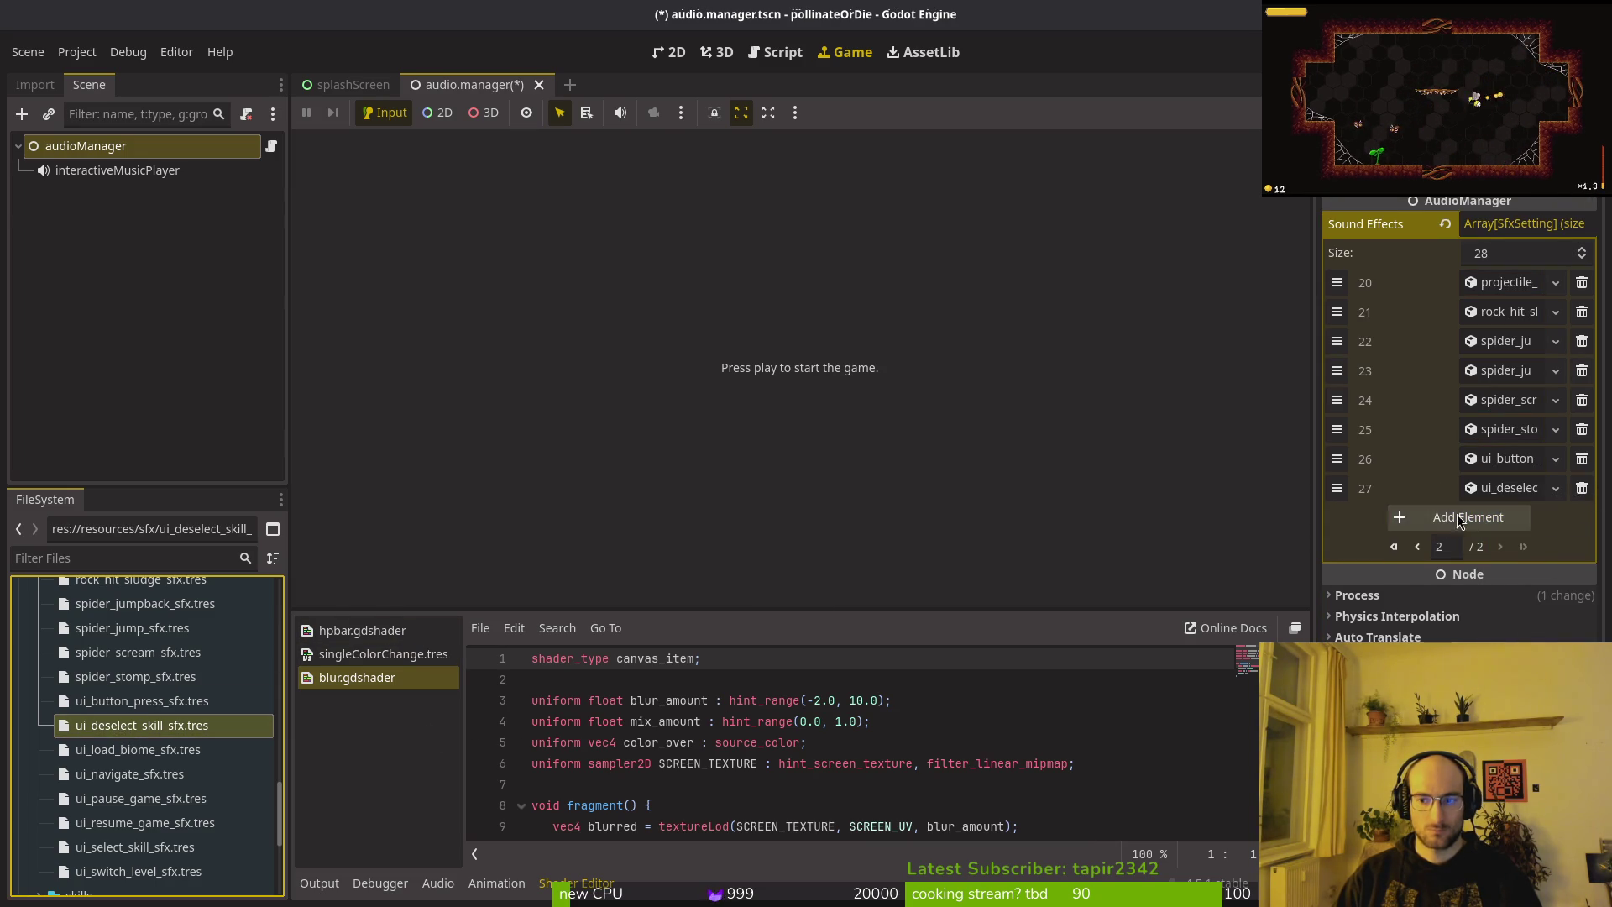
Add ui_load_biome as element 28 and ui_navigate as element 29.
drag(168, 750, 1489, 523)
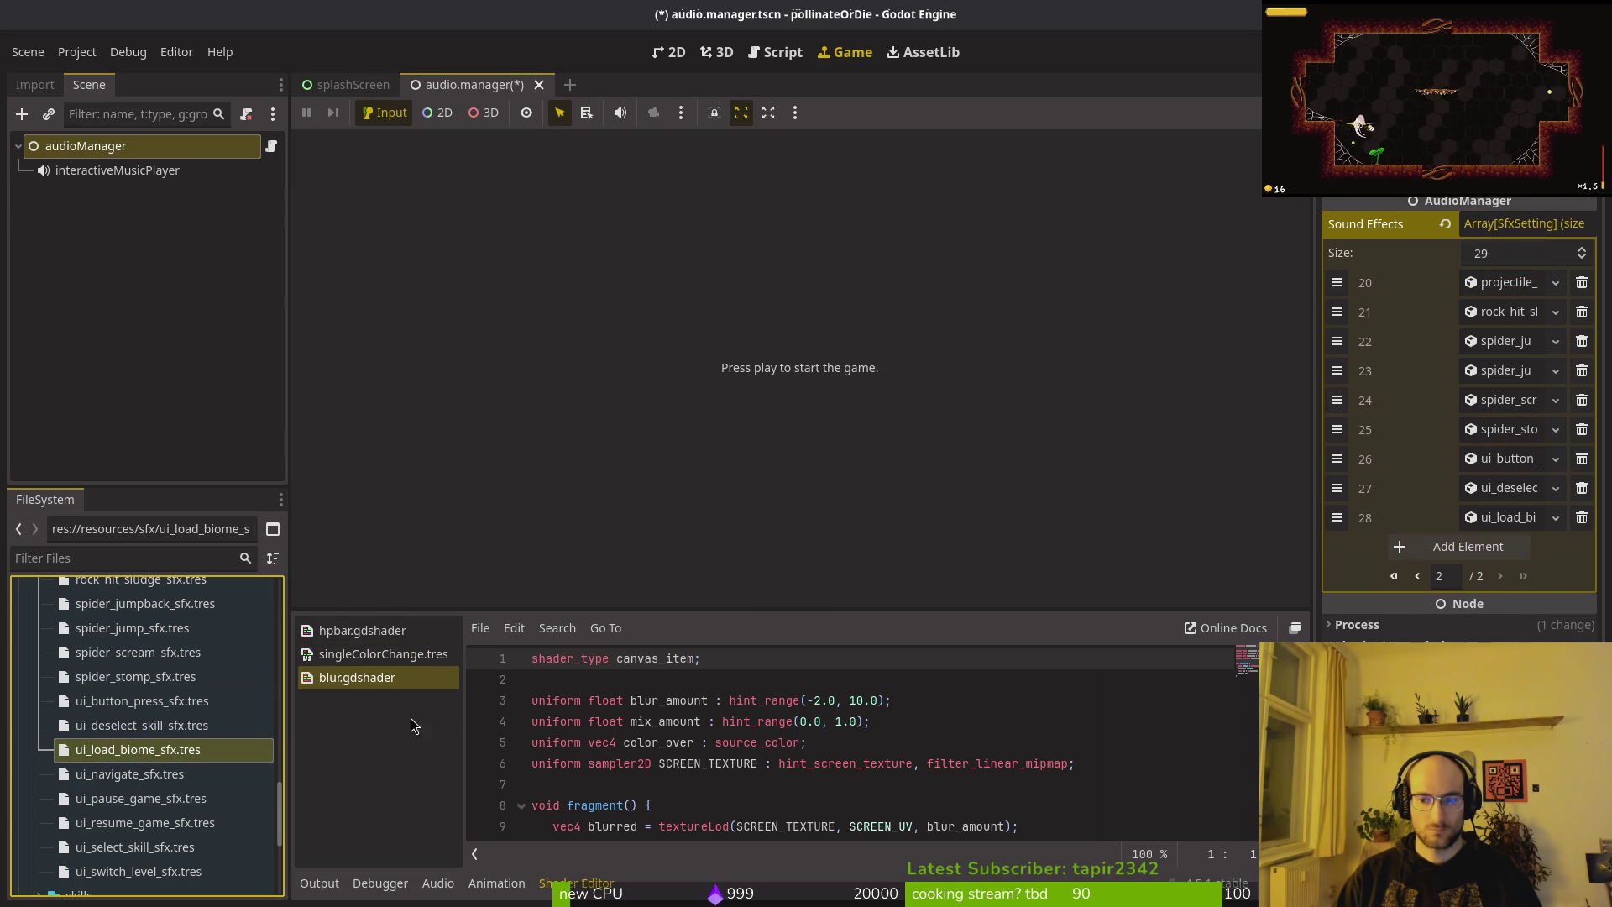
mouse_move(129, 773)
mouse_down()
mouse_move(1491, 525)
mouse_move(1475, 561)
mouse_up()
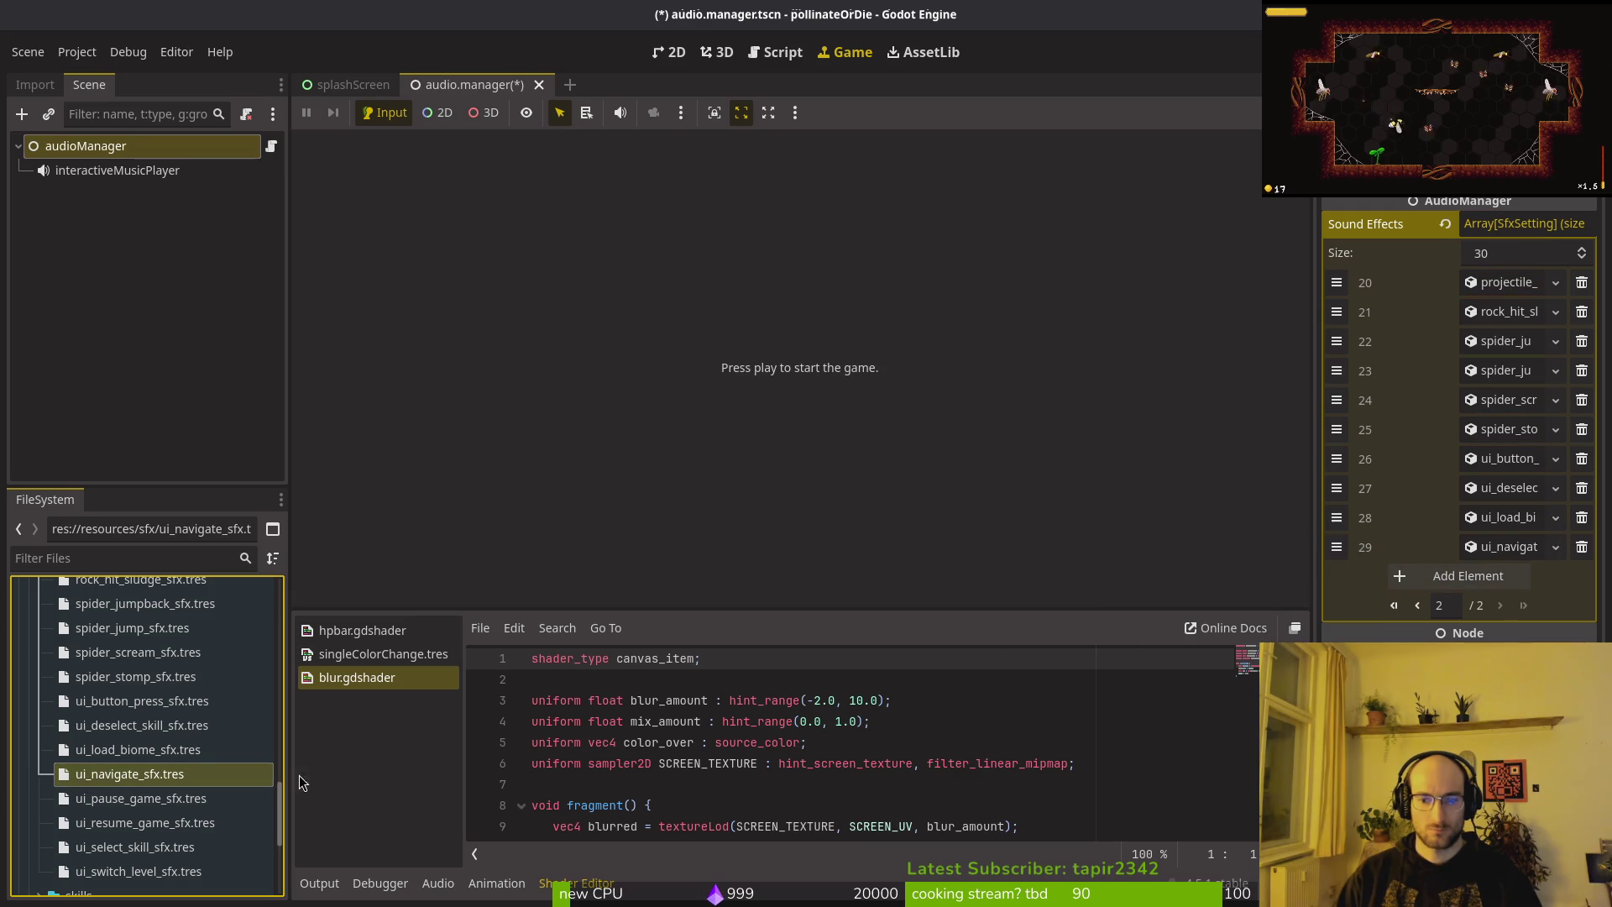
click(140, 798)
shift+click(138, 872)
mouse_move(139, 872)
mouse_down()
mouse_move(1346, 620)
mouse_move(1448, 578)
mouse_up()
click(105, 808)
drag(105, 807, 1447, 585)
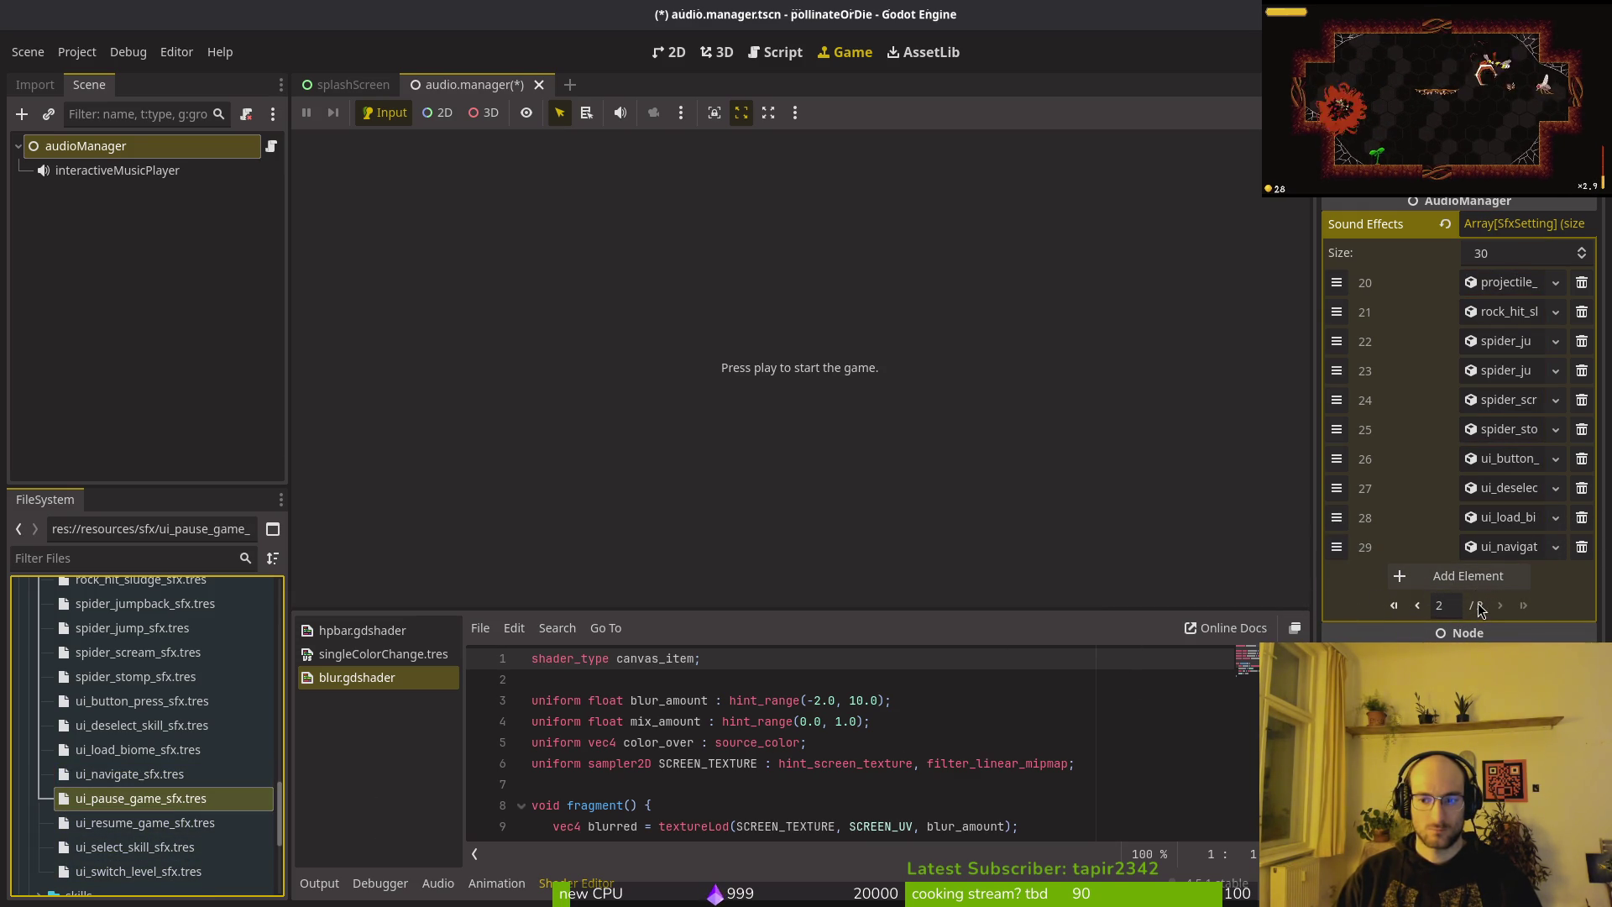
Fill slots 30–33 with ui_pause_game, ui_resume_game, ui_select_skill and ui_switch_level.
click(1468, 575)
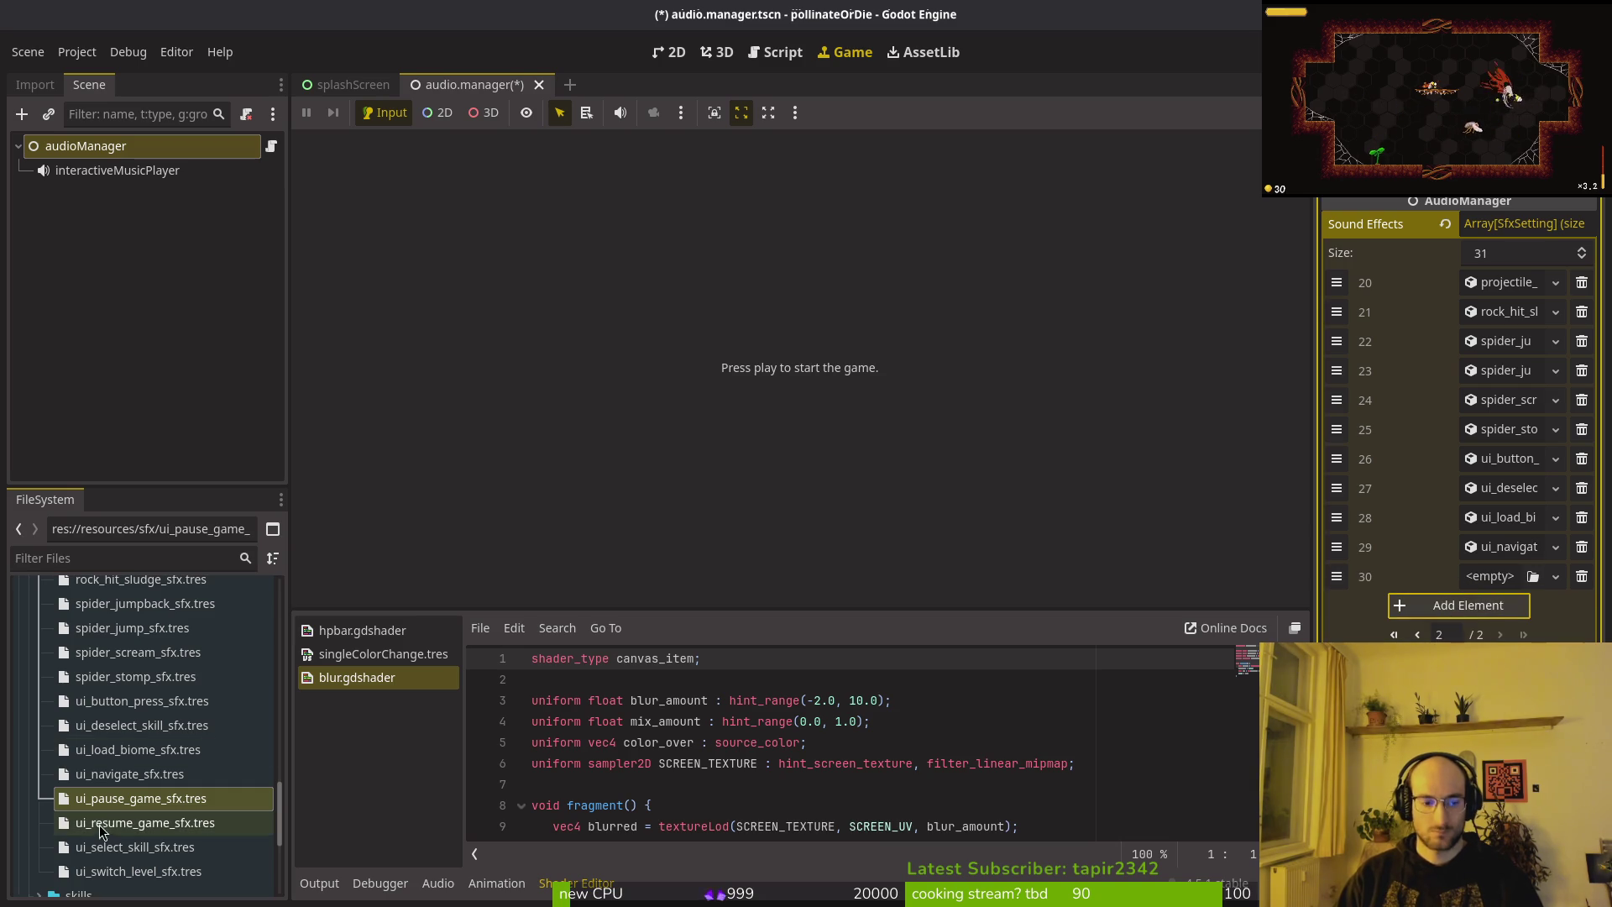
drag(134, 798, 1461, 578)
click(1468, 605)
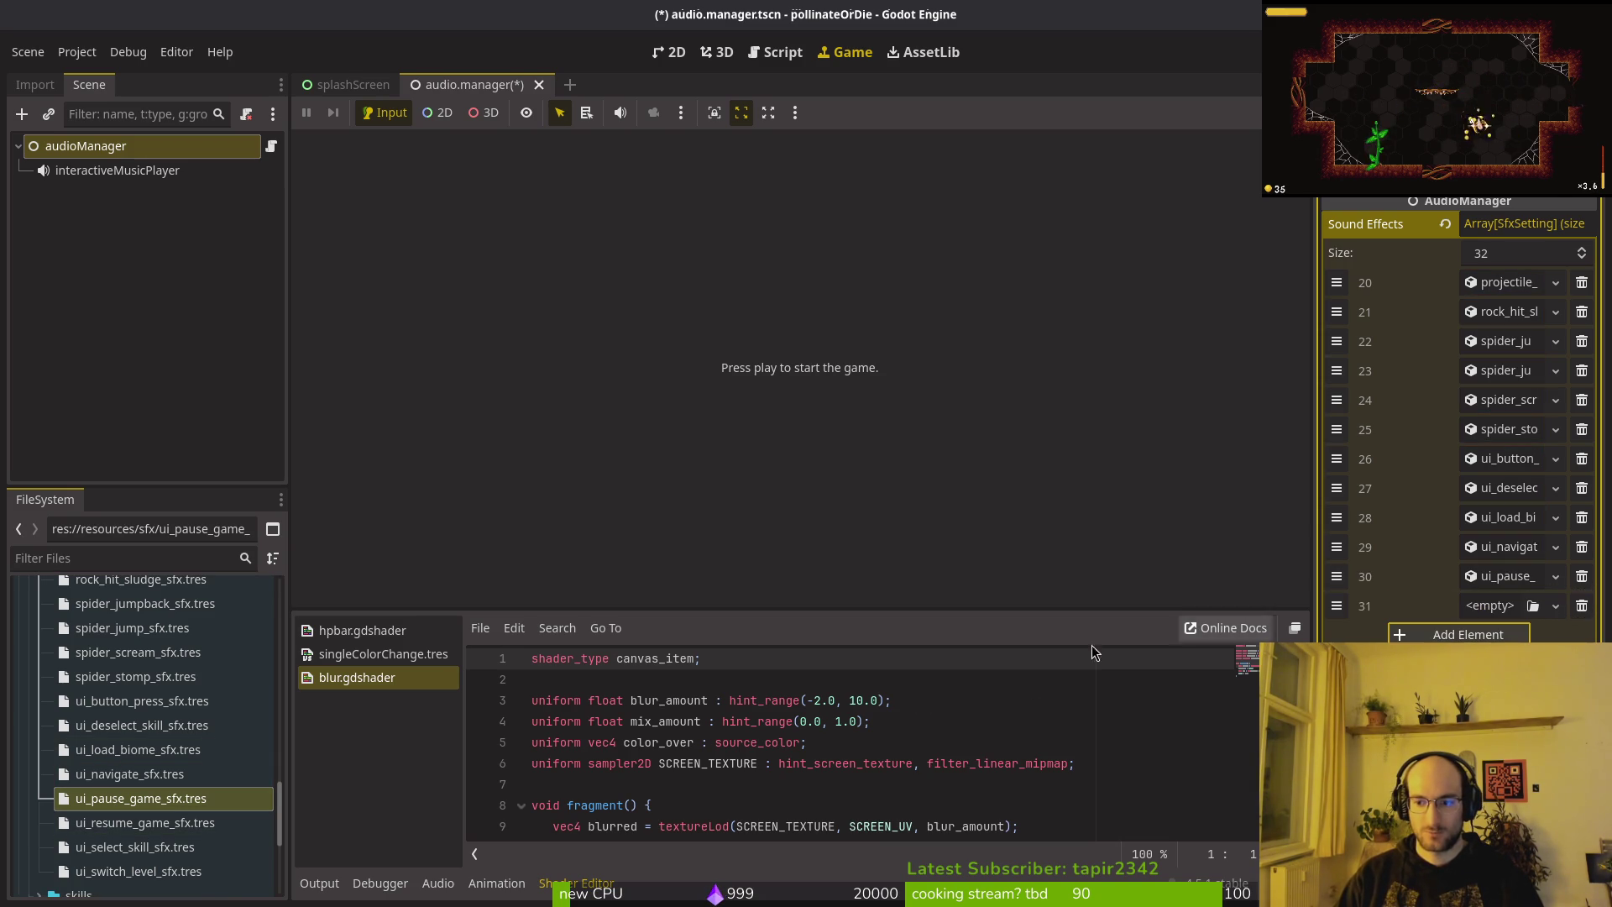
click(176, 844)
click(172, 822)
mouse_move(172, 822)
mouse_down()
mouse_move(1478, 420)
mouse_move(1503, 606)
mouse_move(1478, 606)
mouse_up()
click(1467, 633)
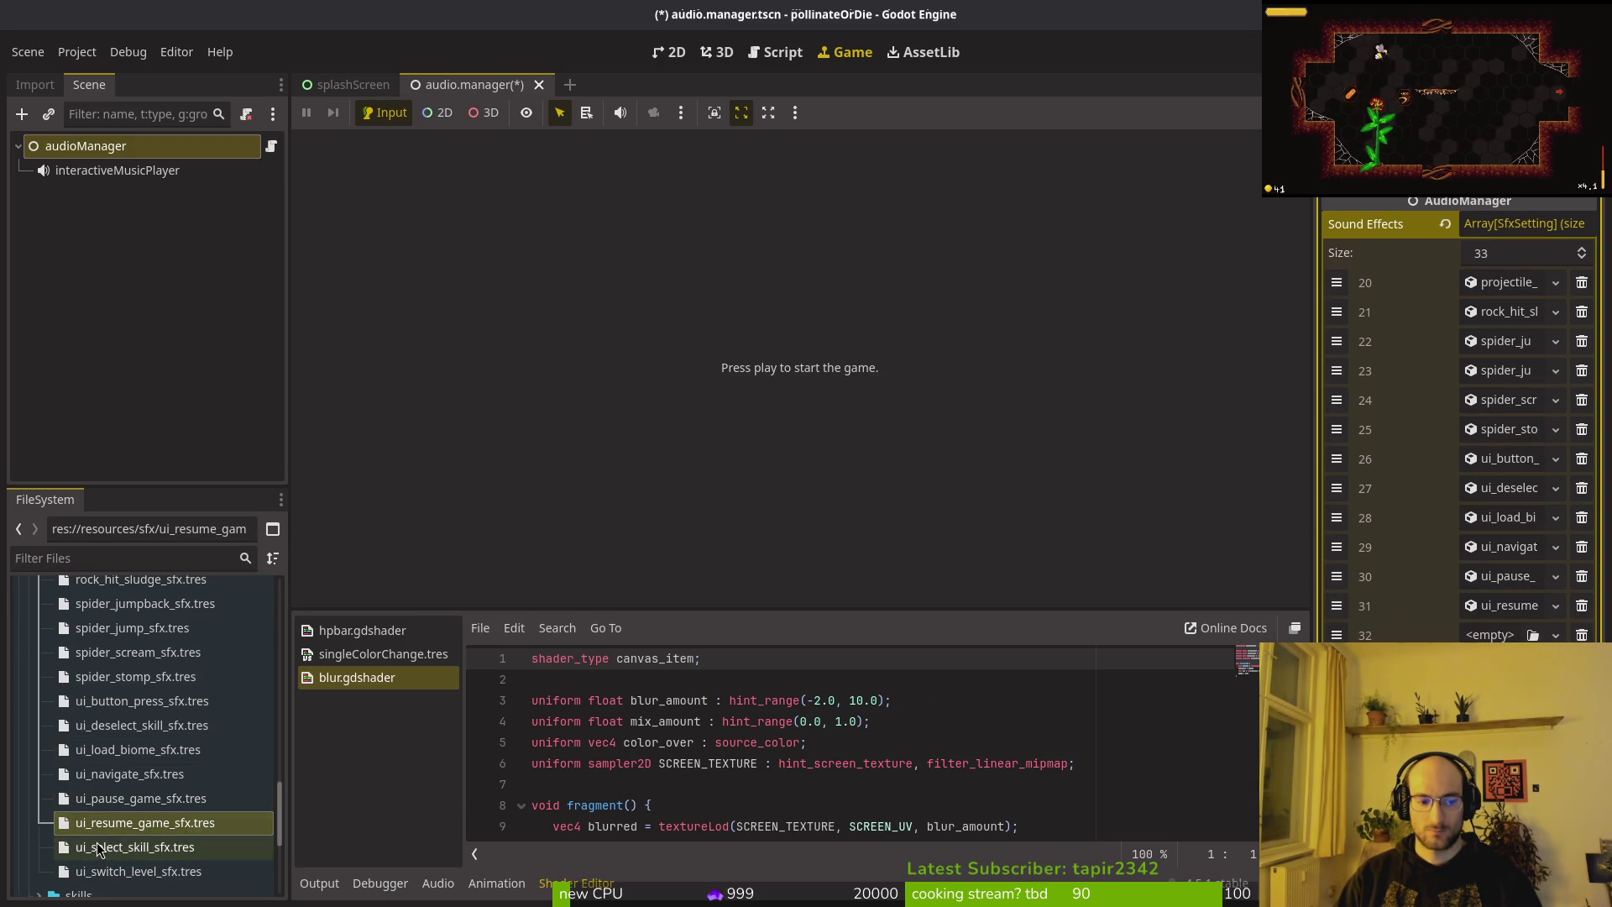
drag(134, 846, 138, 843)
drag(1493, 638, 1494, 637)
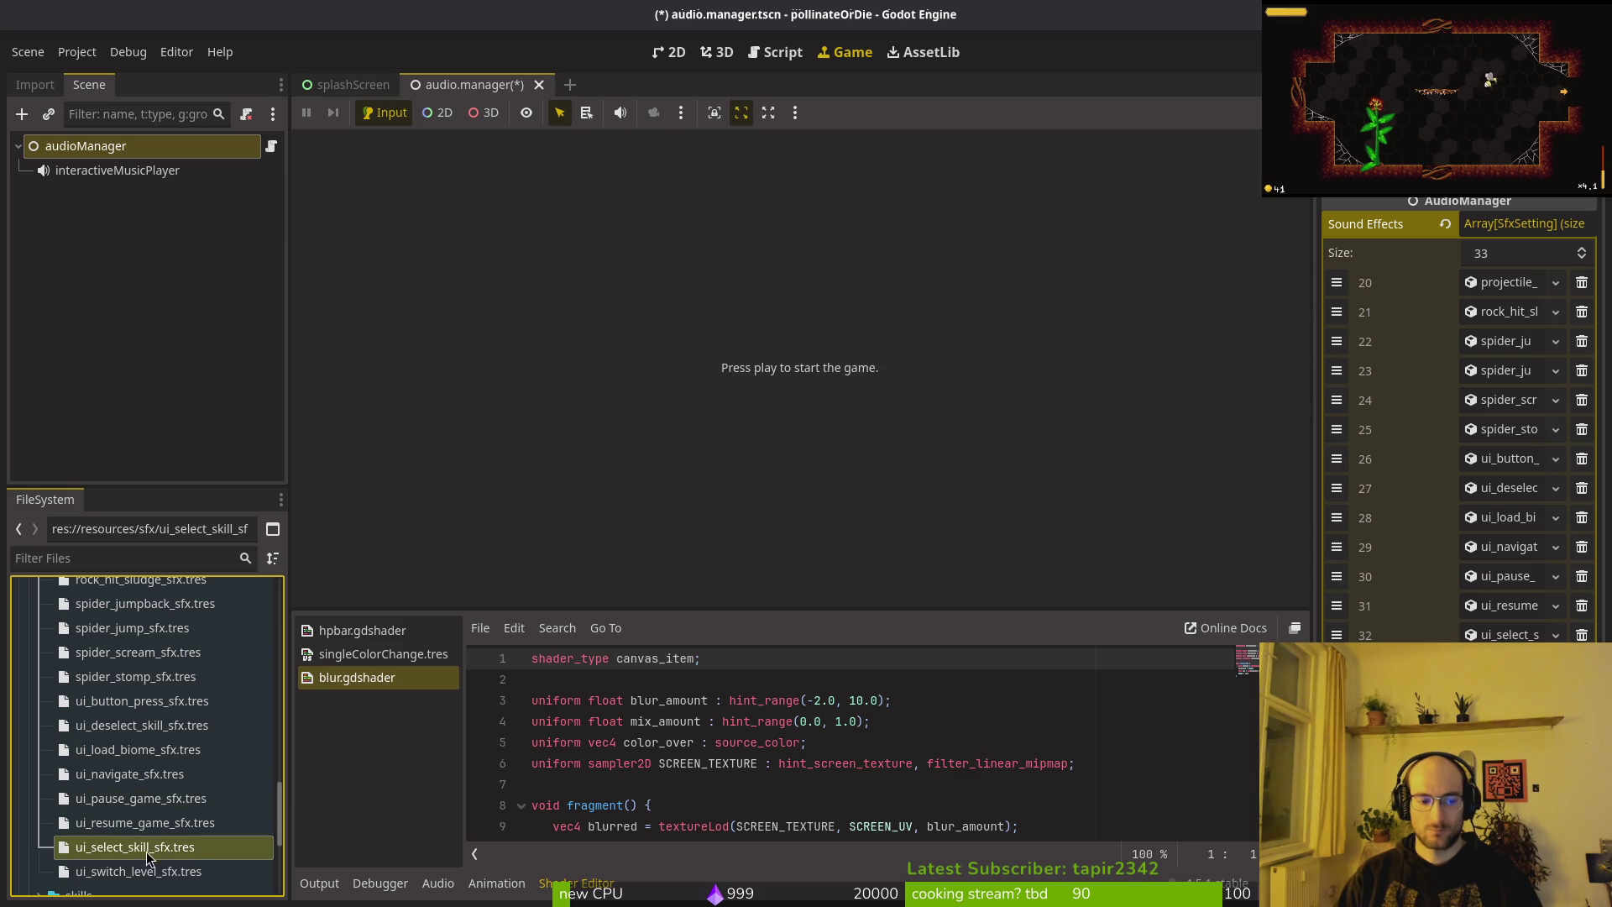
drag(143, 871, 1460, 672)
click(164, 873)
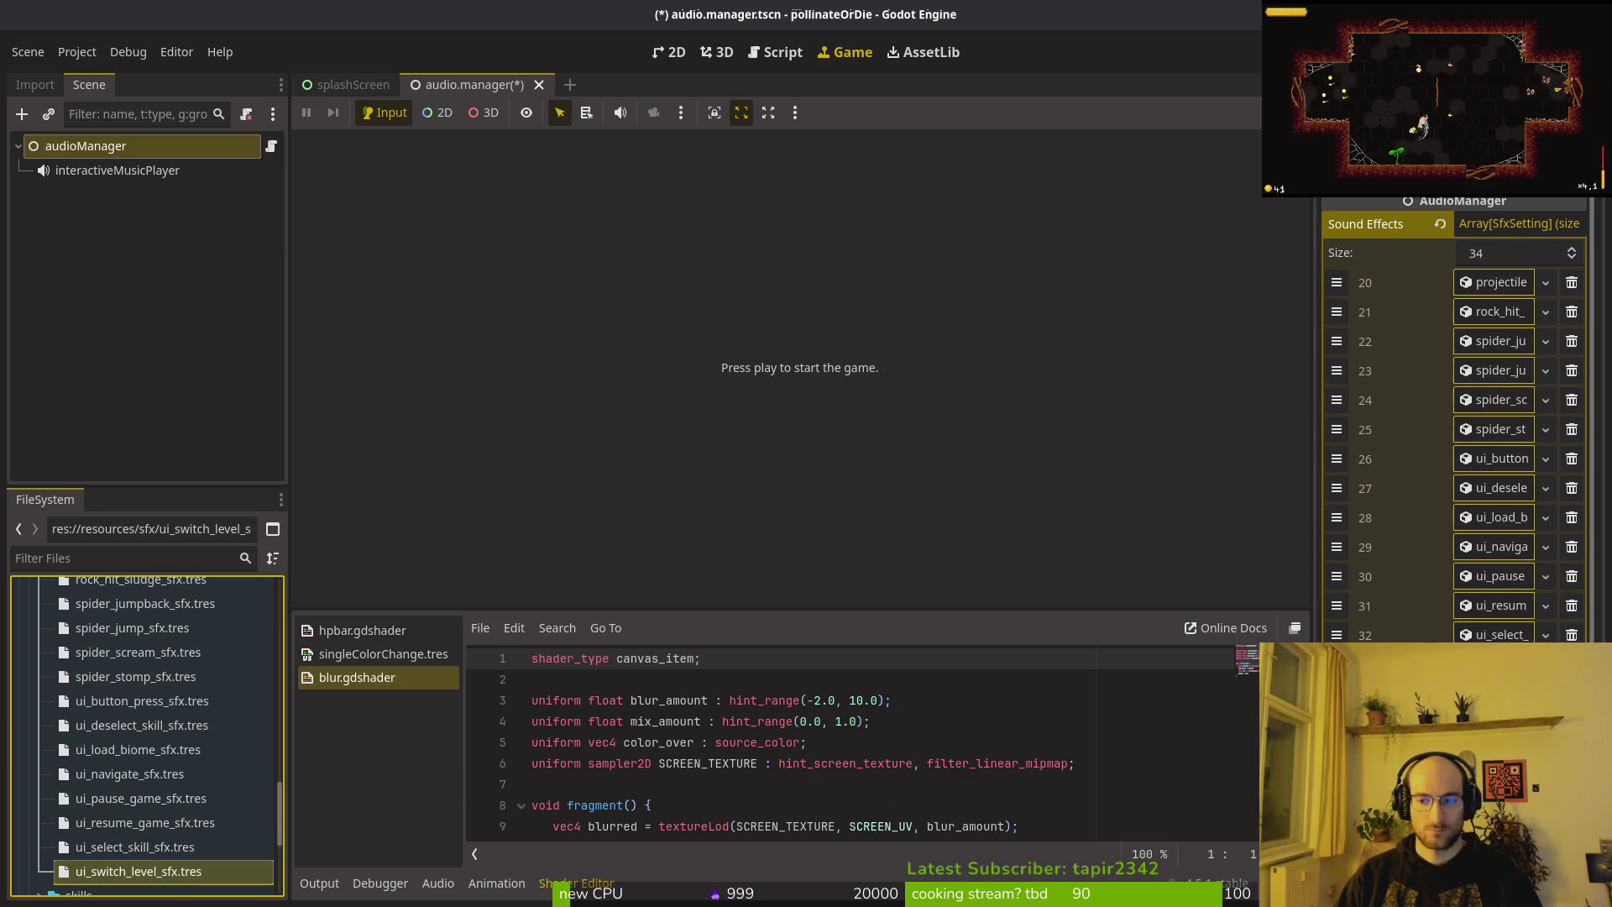
Save the audio manager scene, collapse the array, and close the audio manager and splash screen tabs.
key(ctrl+s)
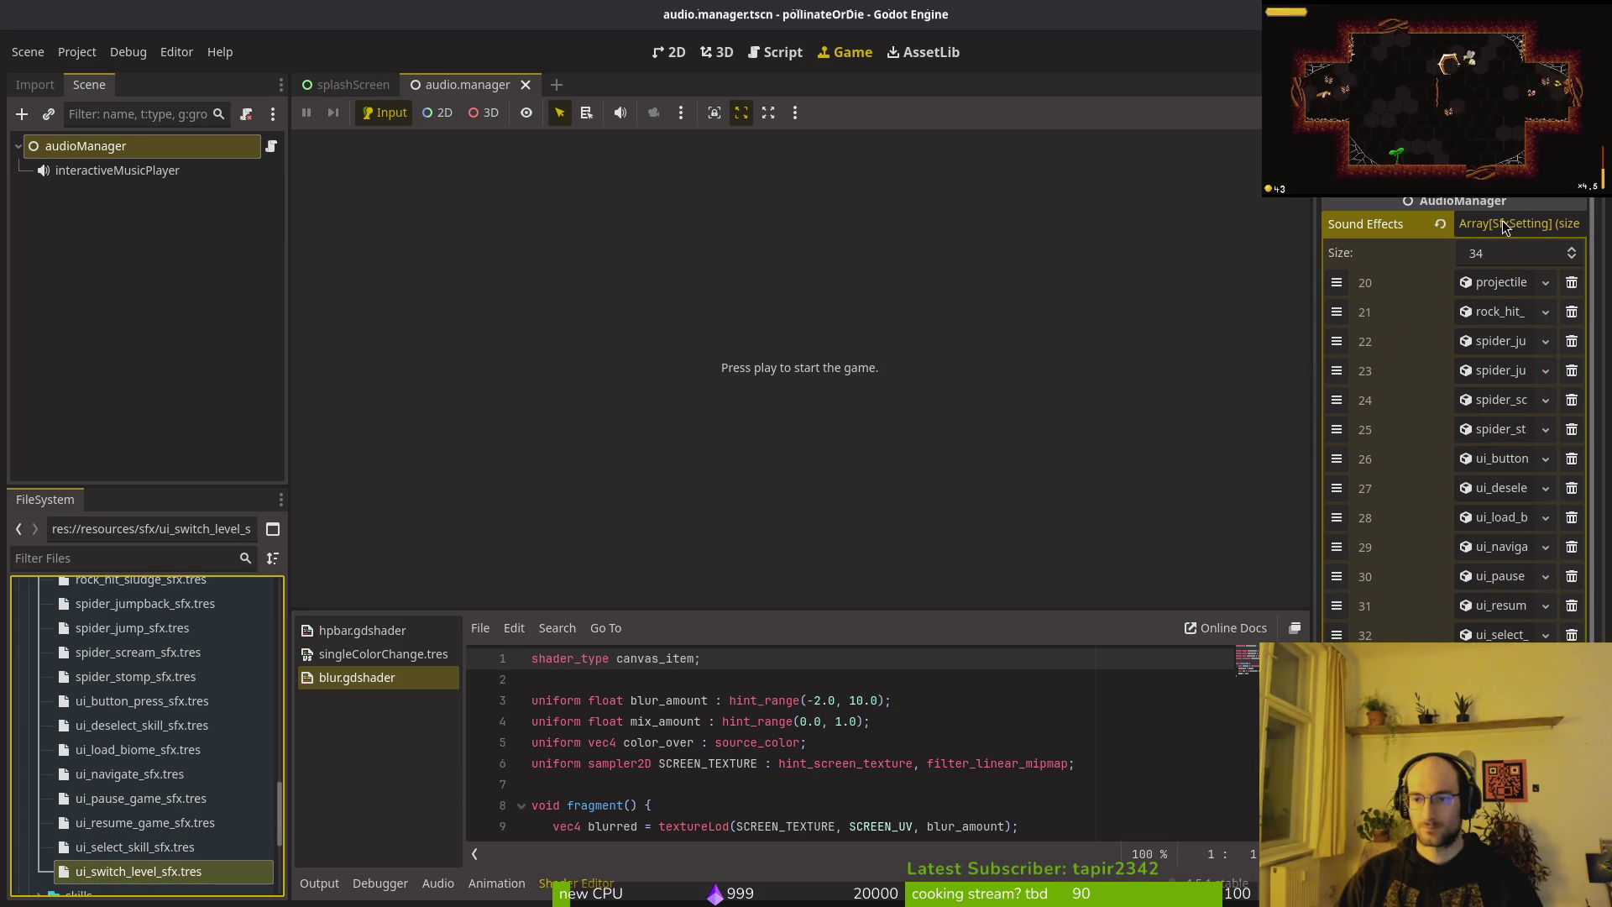
click(1503, 224)
click(146, 336)
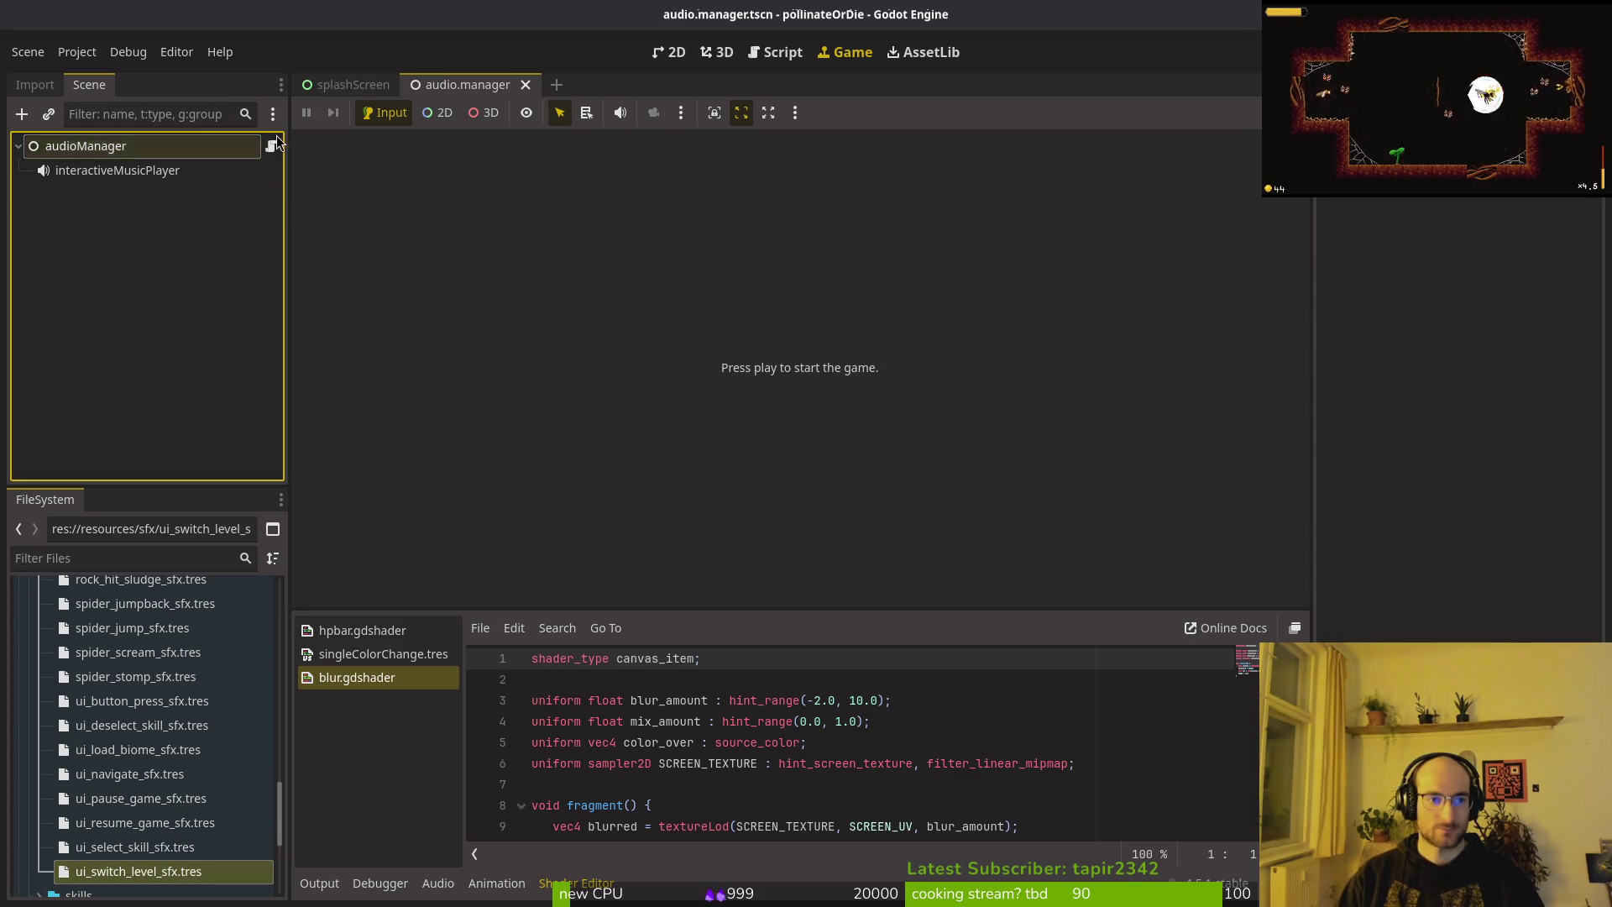
middle_click(462, 86)
key(ctrl+shift+w)
In the terminal, relaunch tig in status view to review unstaged changes.
key(alt+Tab)
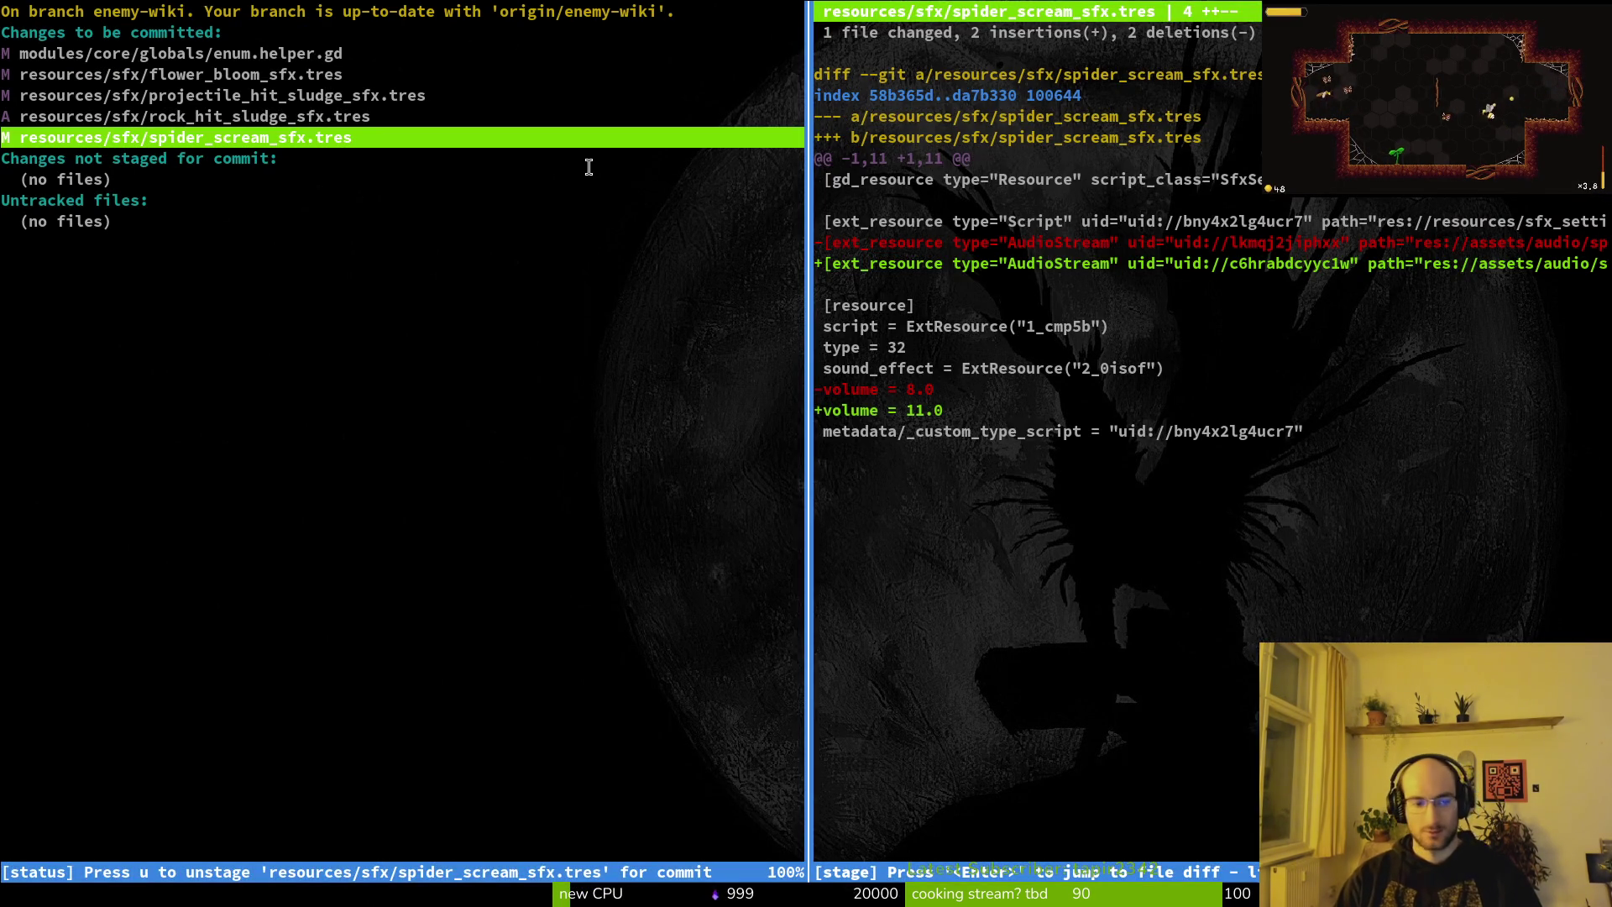
key(q)
key(Up)
key(Return)
key(Down)
key(Down)
key(Down)
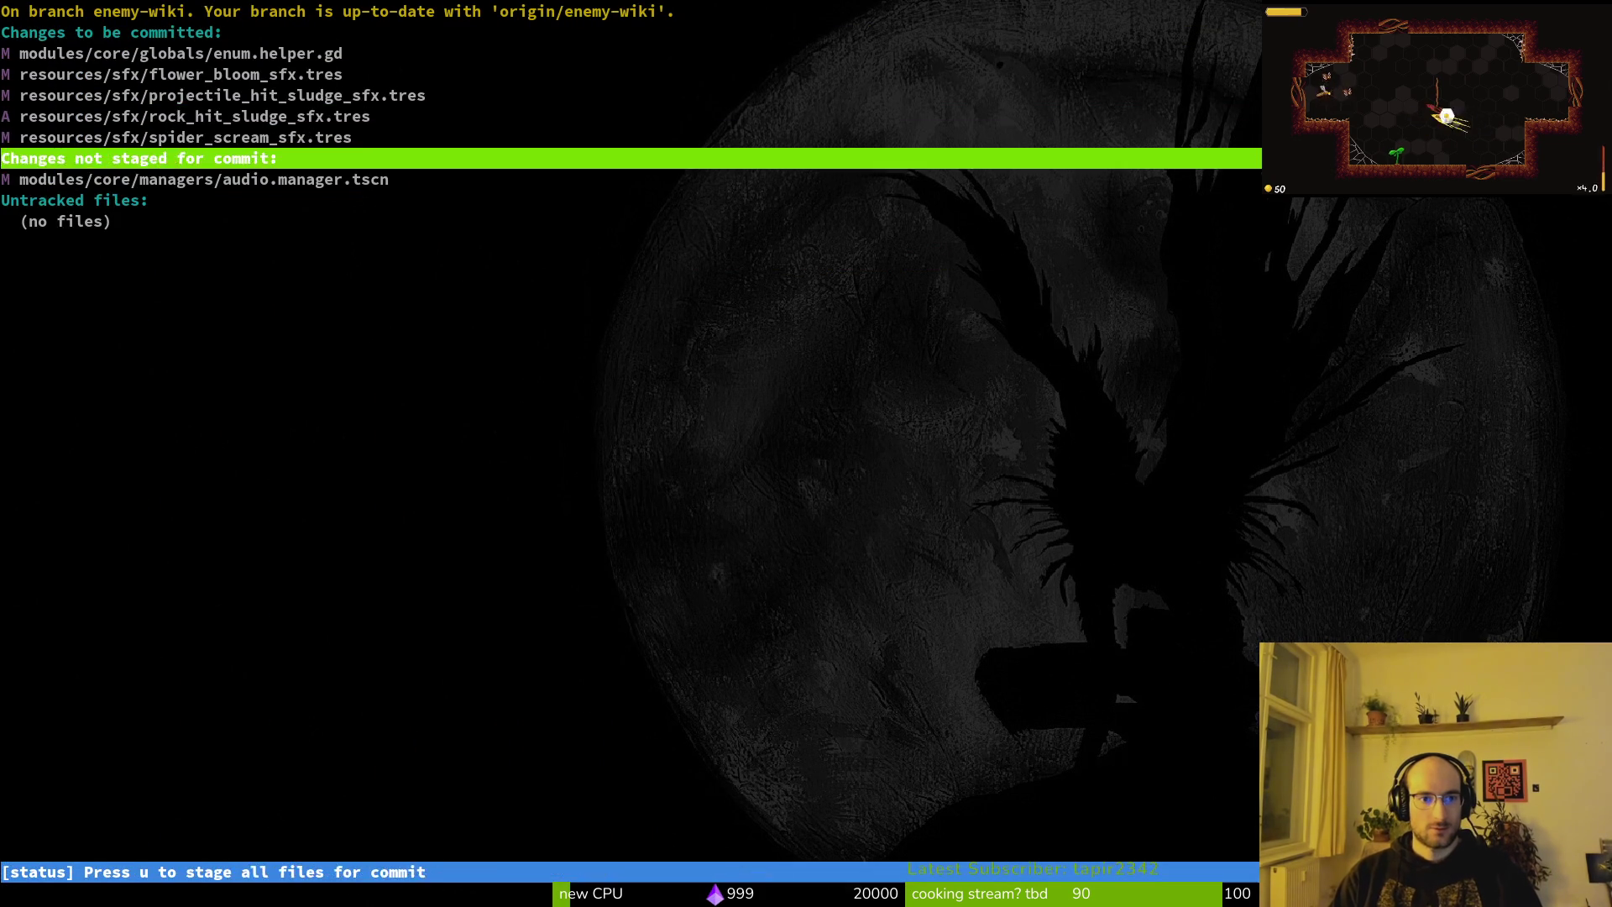
key(q)
text(git commit -m "updated sfx)
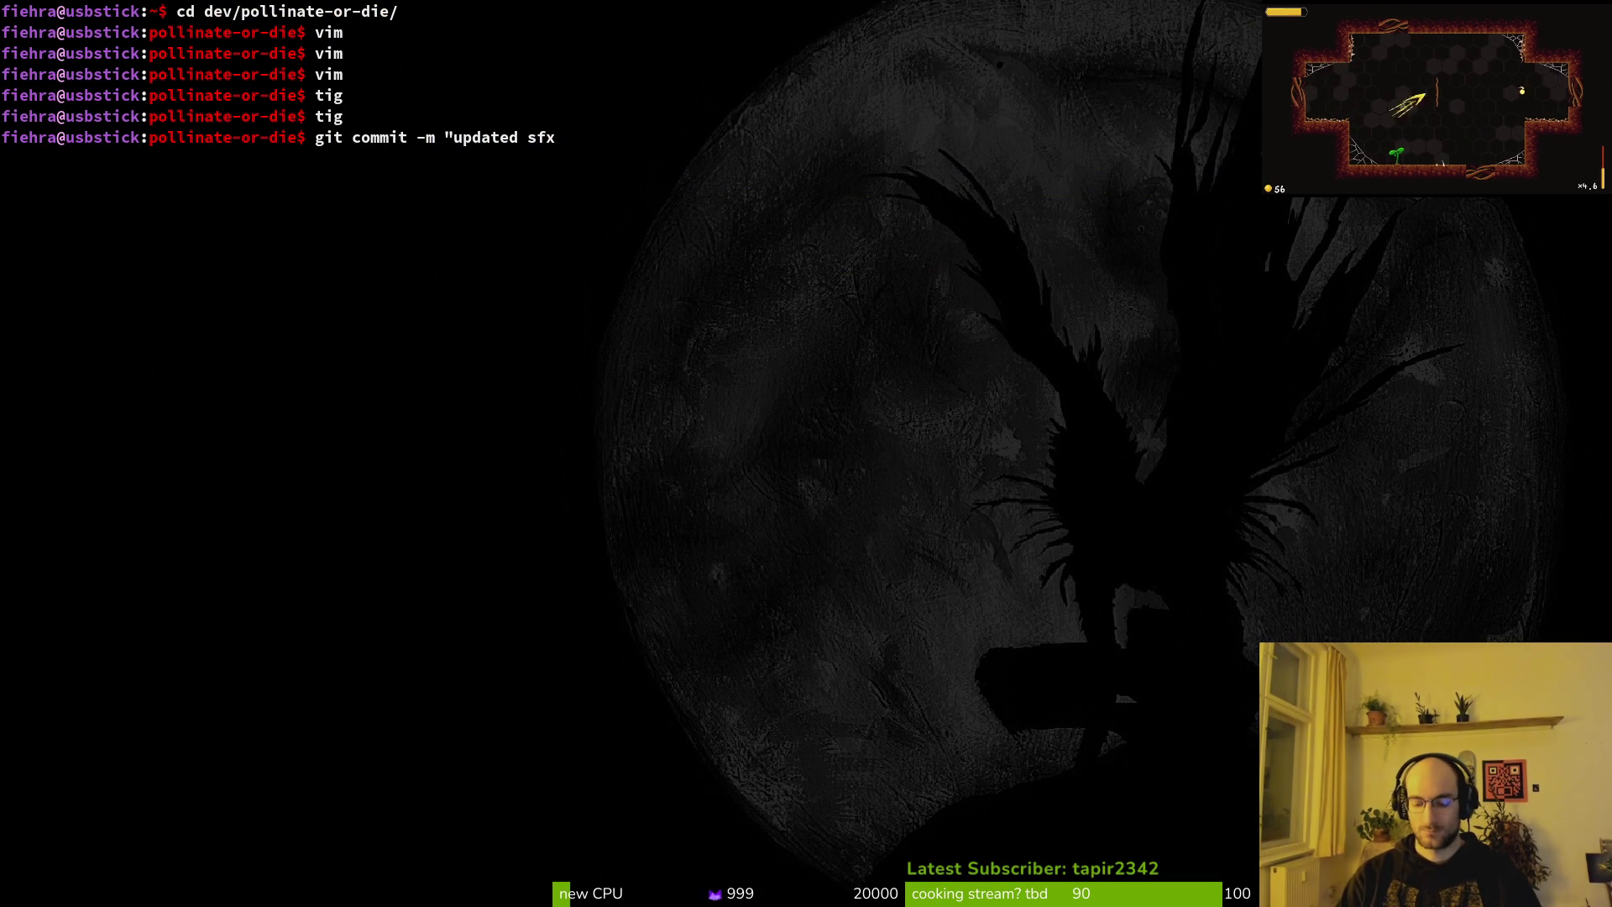
Commit with the message "updated sfx settings and added new sfx".
text(settings and)
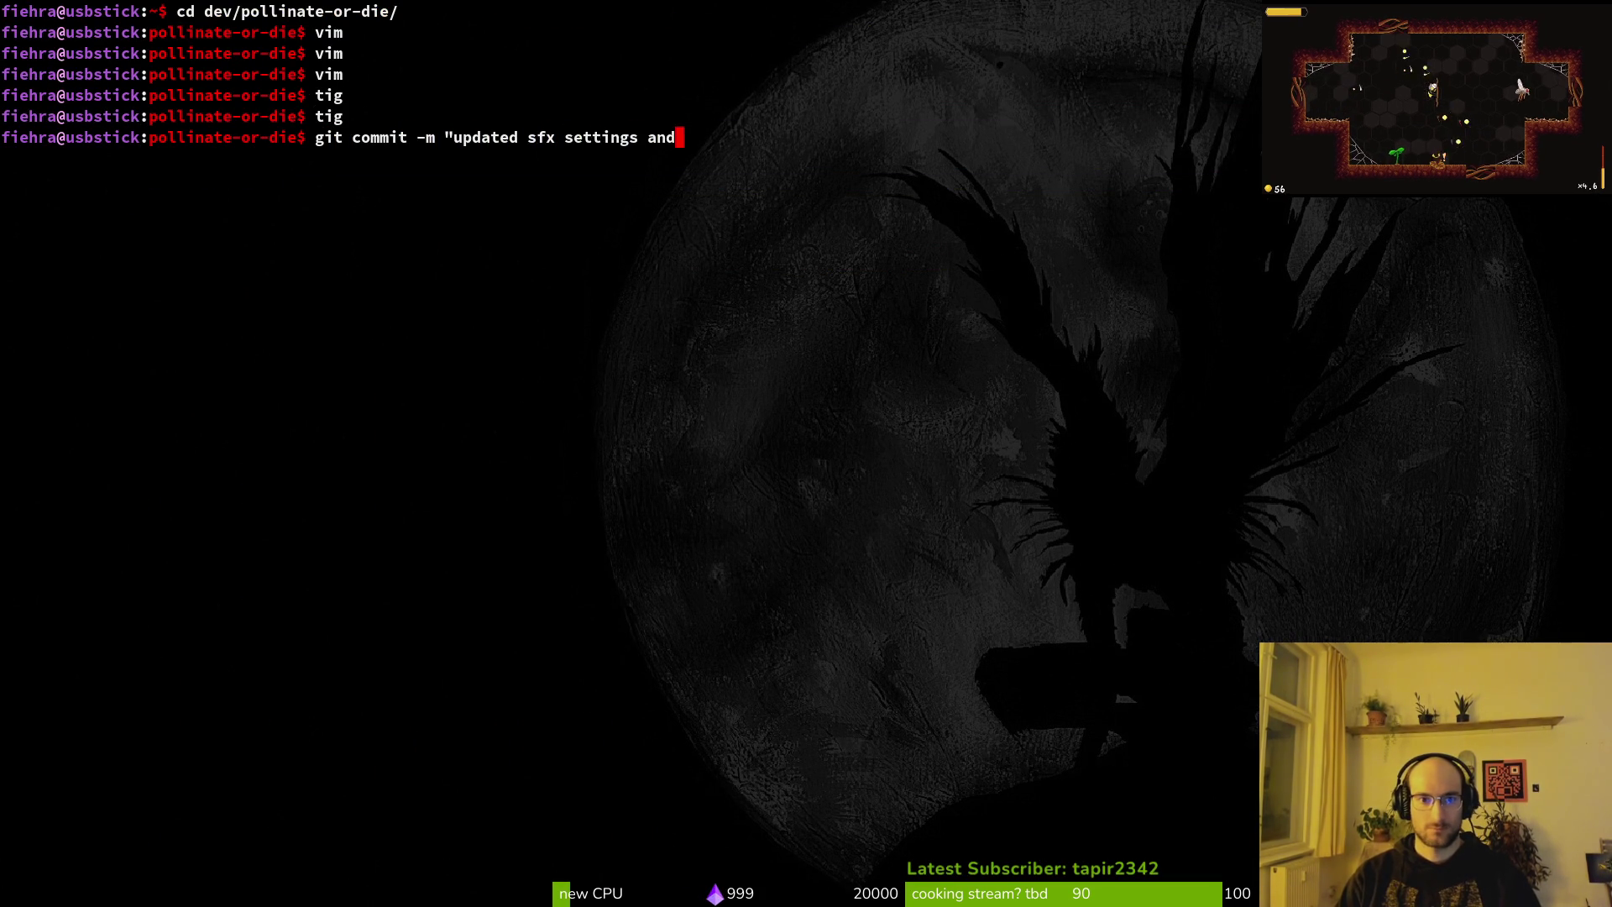
text(sfx)
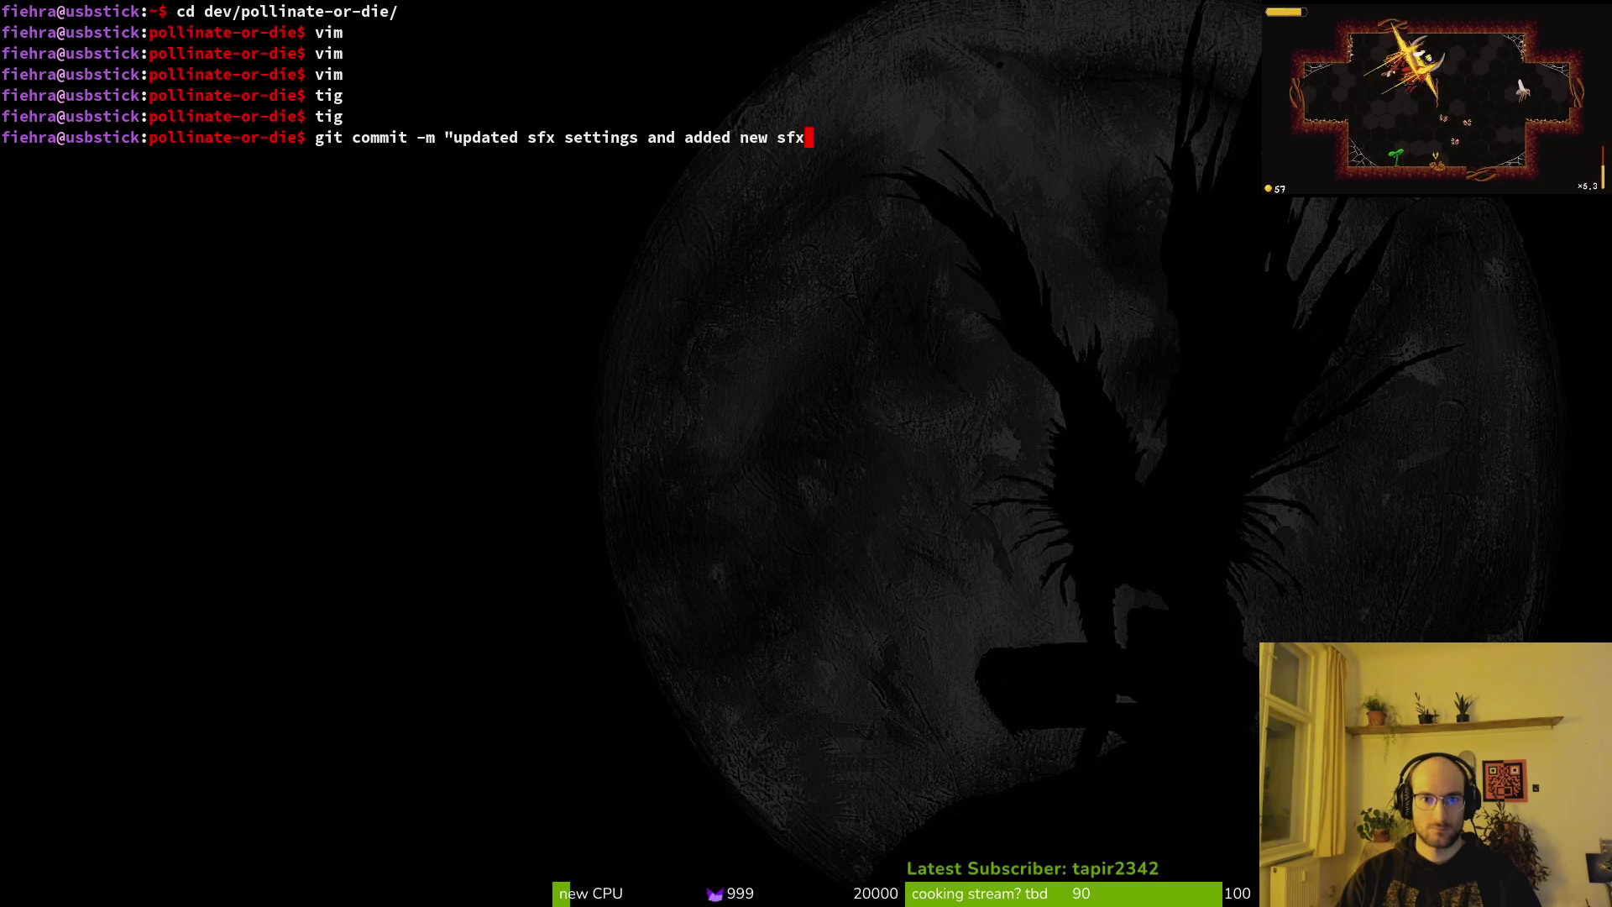
key(Return)
Push to enemy-wiki, verify in tig, then run the game from Godot.
text(git push)
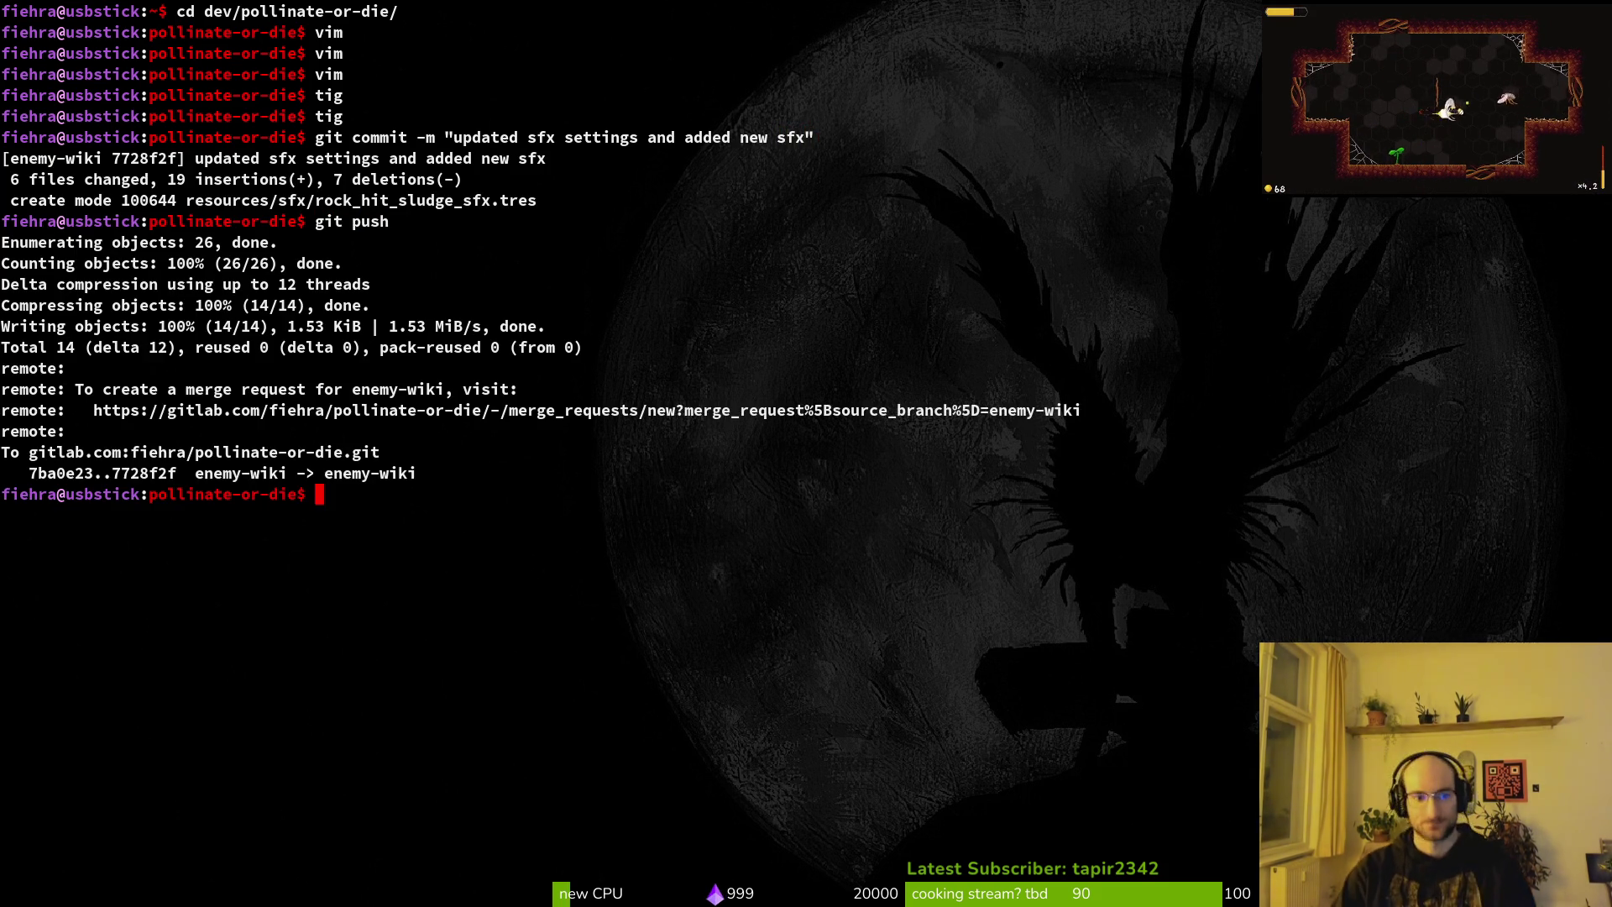
text(g)
key(Return)
text(qgit)
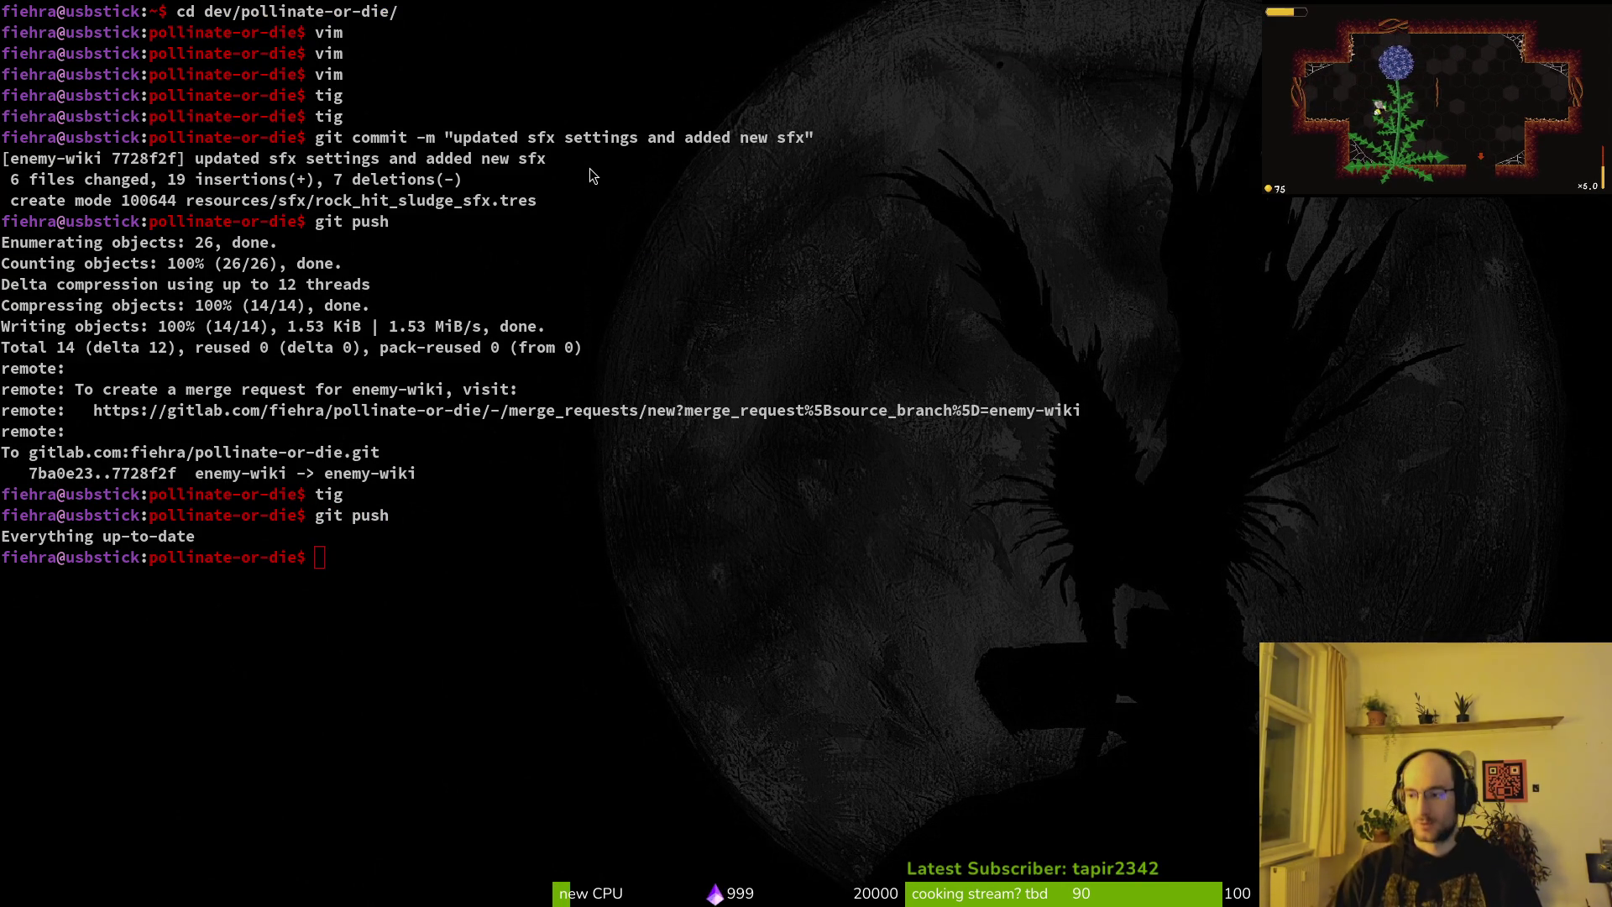
key(alt+Tab)
key(F5)
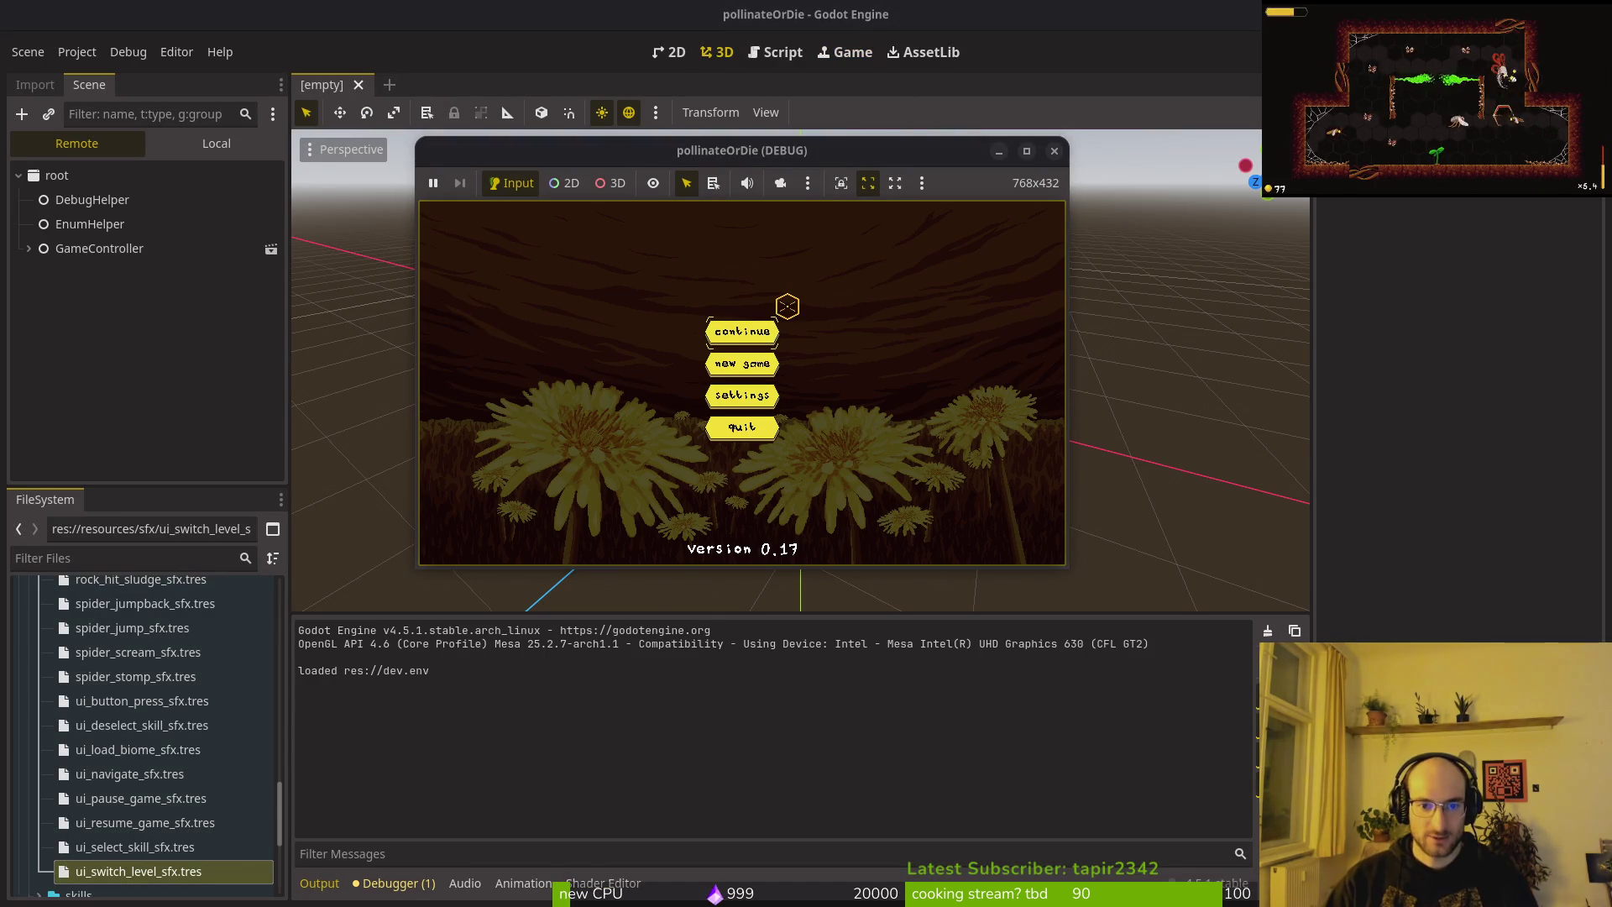
Start the game and browse the enemy entries in the archives codex.
key(Return)
key(Tab)
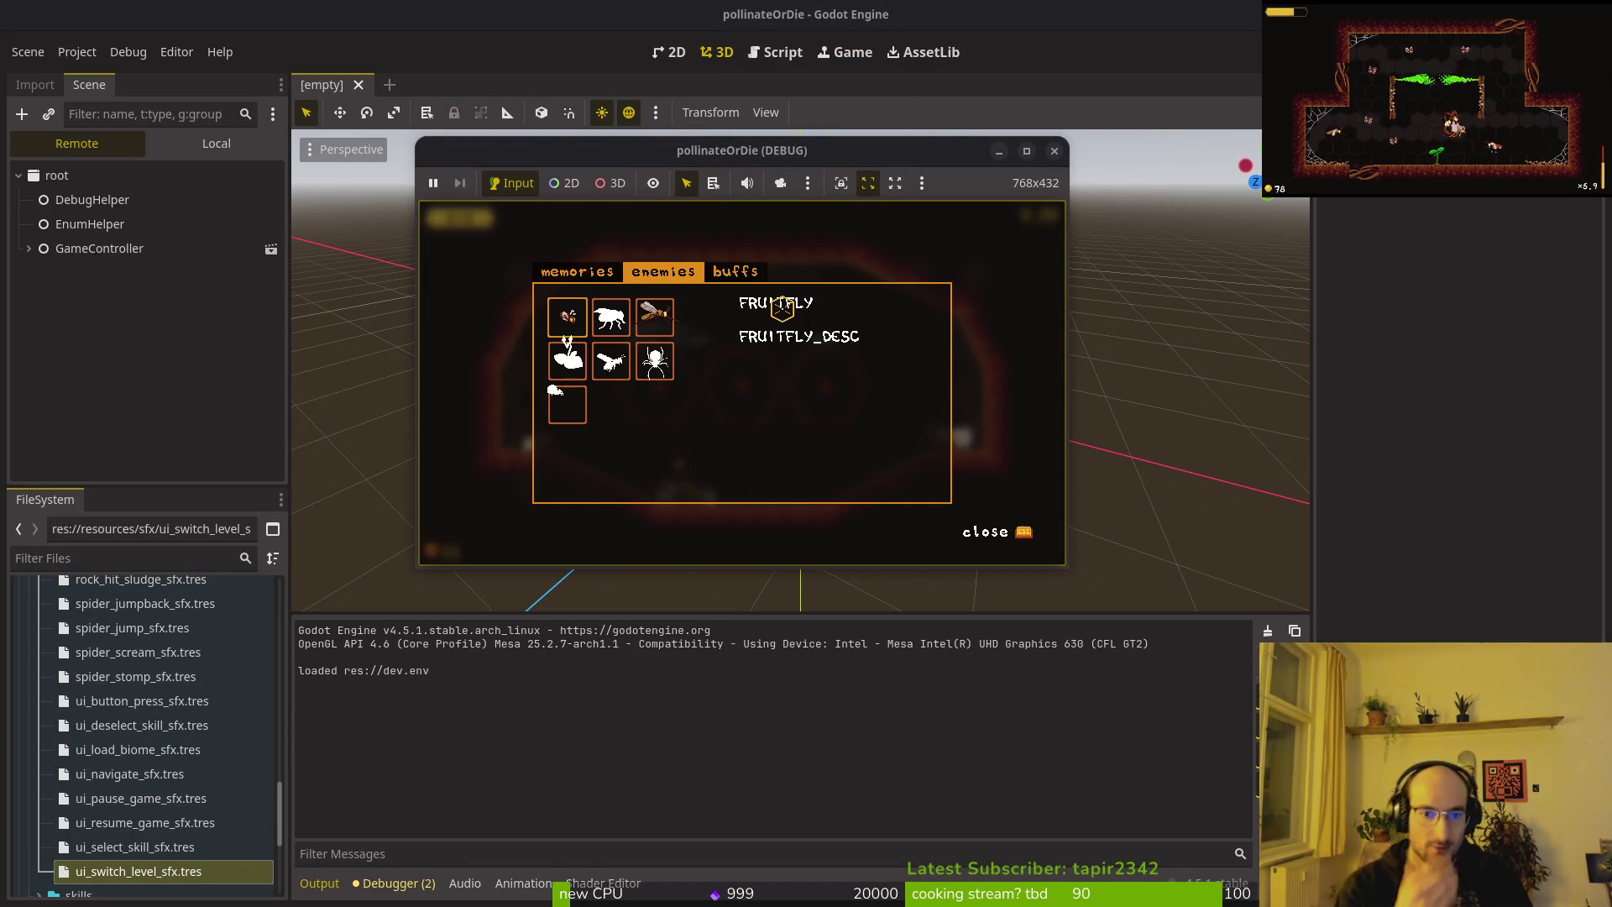
key(Right)
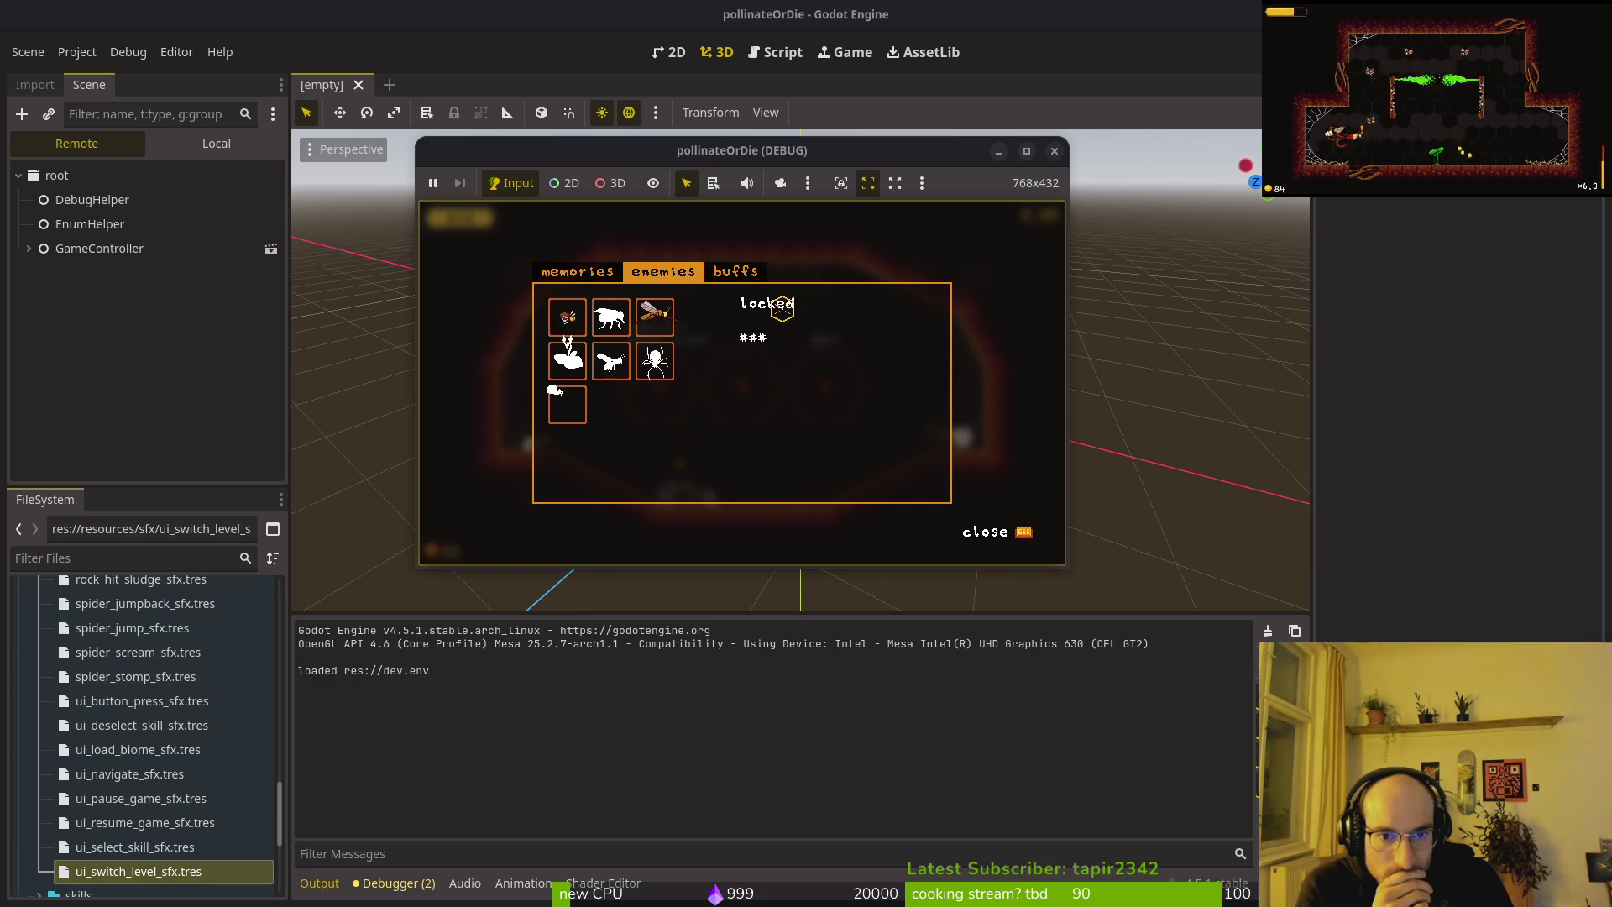
Quick-open archives_overlay.tscn by searching for 'archives'.
key(shift+alt+o)
text(arhc)
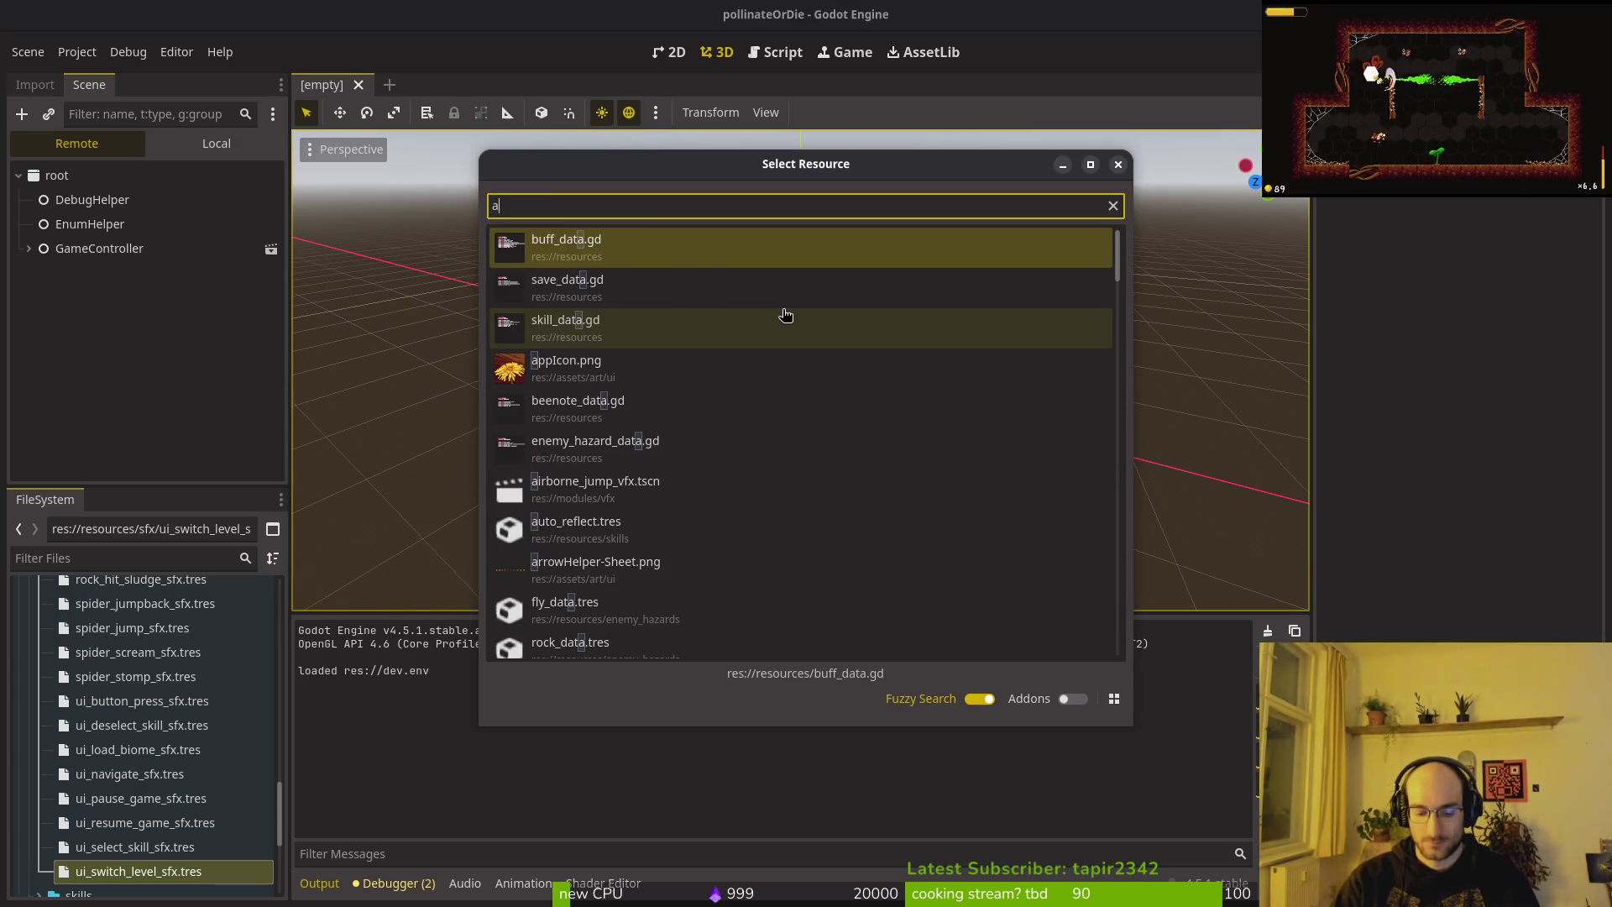
key(BackSpace)
key(BackSpace)
text(chives)
key(Down)
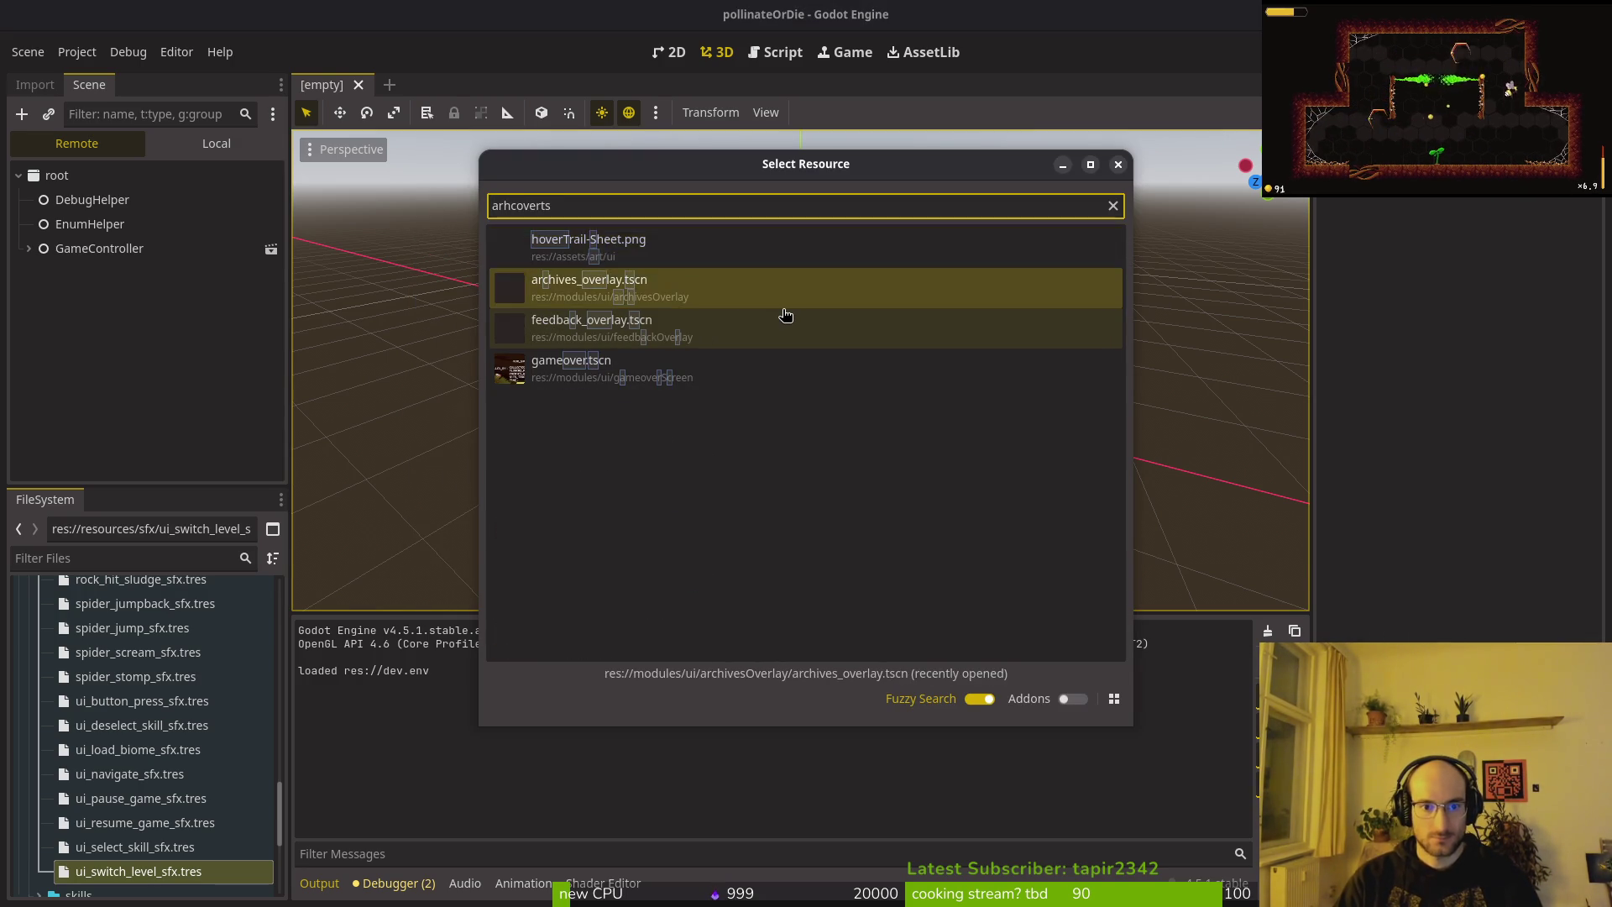
key(Return)
In the local scene tree, expand enemiesList, check its GridContainer, and select enemiesList.
click(216, 143)
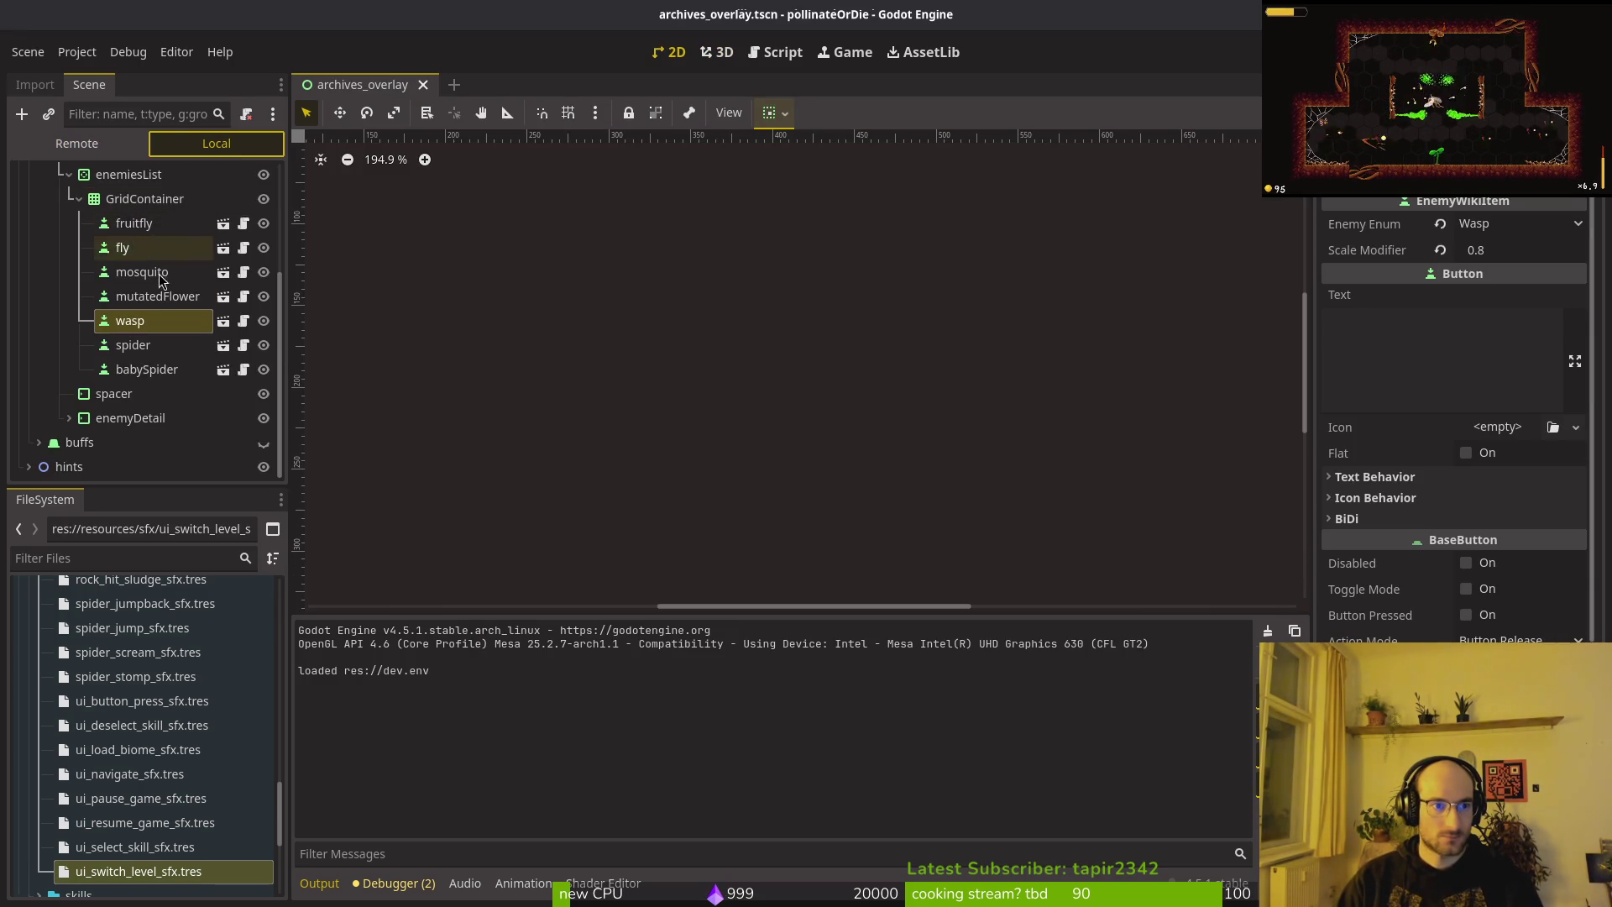
scroll(105, 251, up, 1)
scroll(105, 251, up, 3)
click(69, 347)
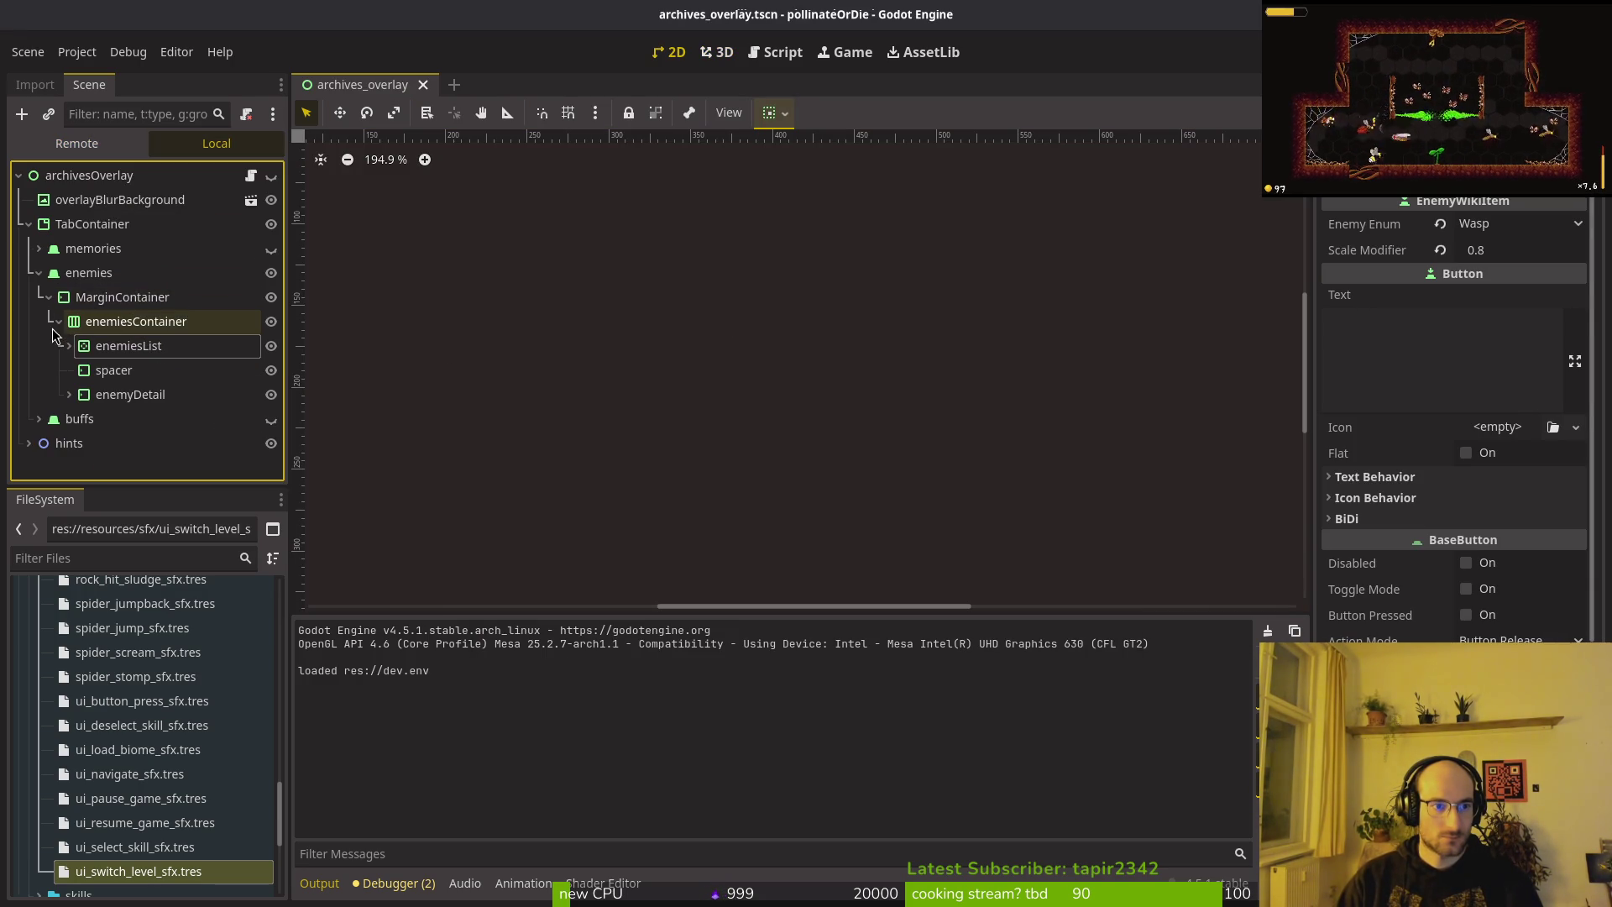
click(69, 346)
click(139, 356)
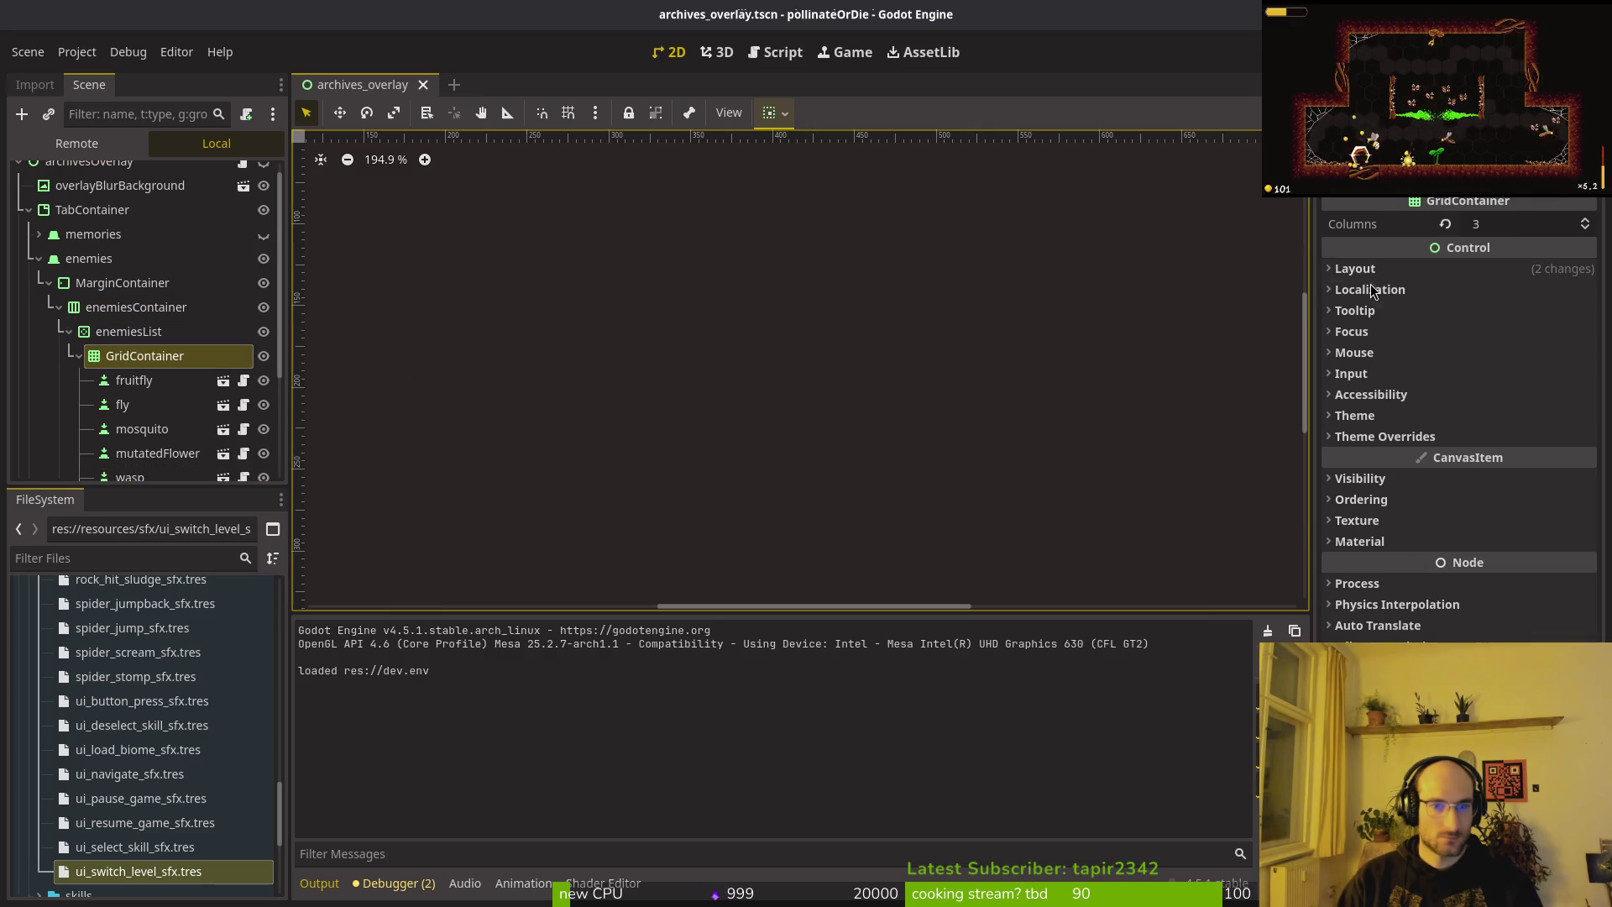
click(79, 356)
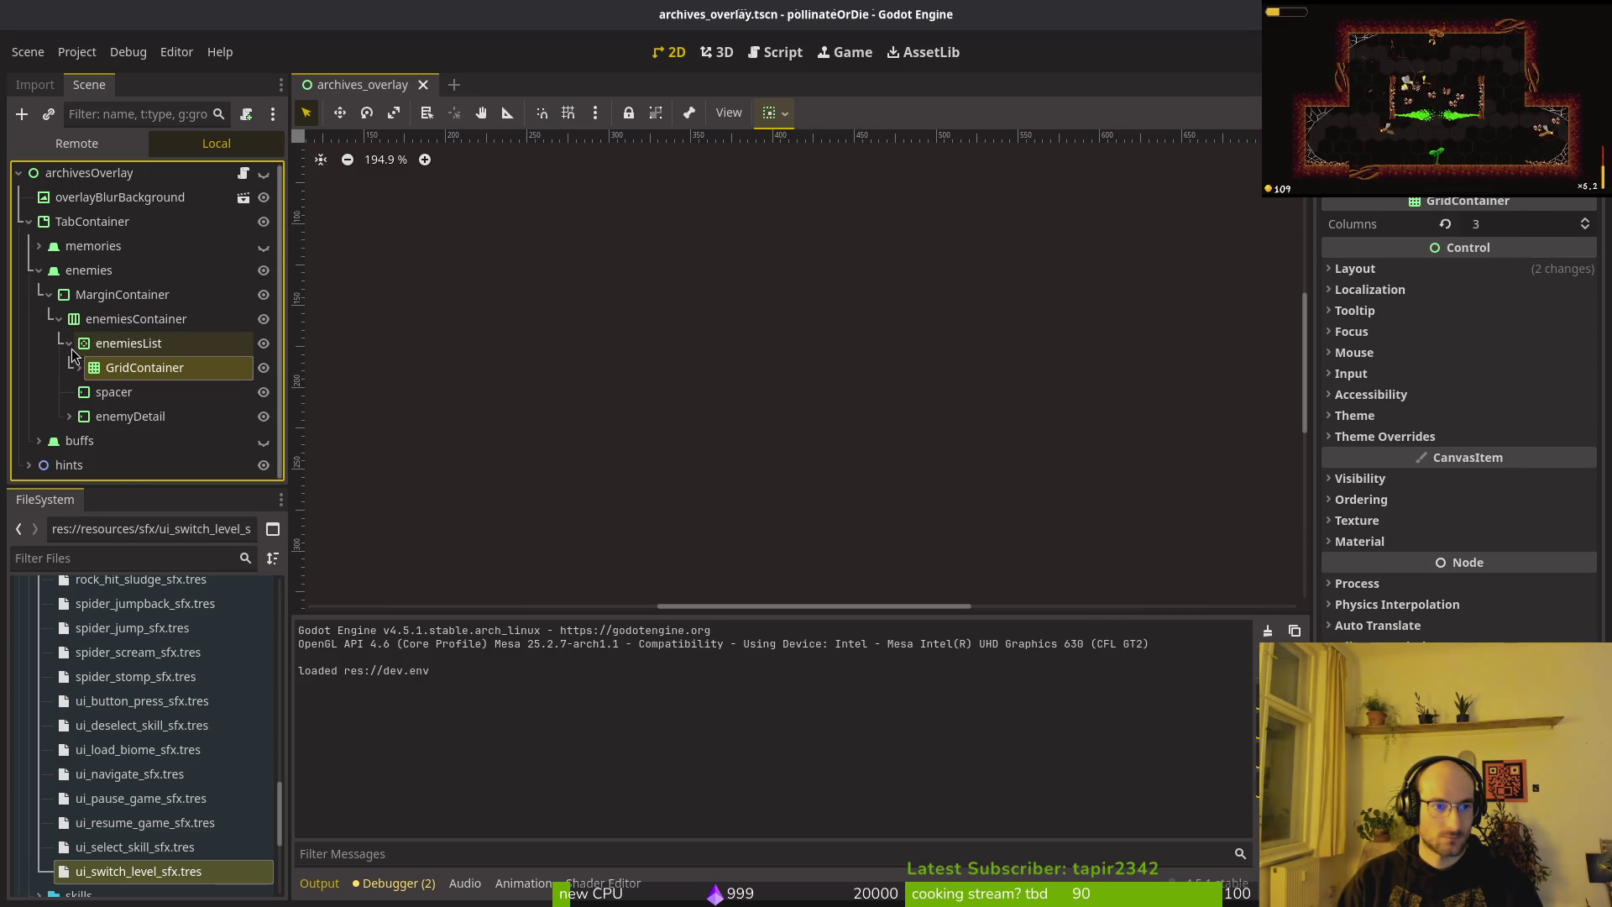
click(117, 341)
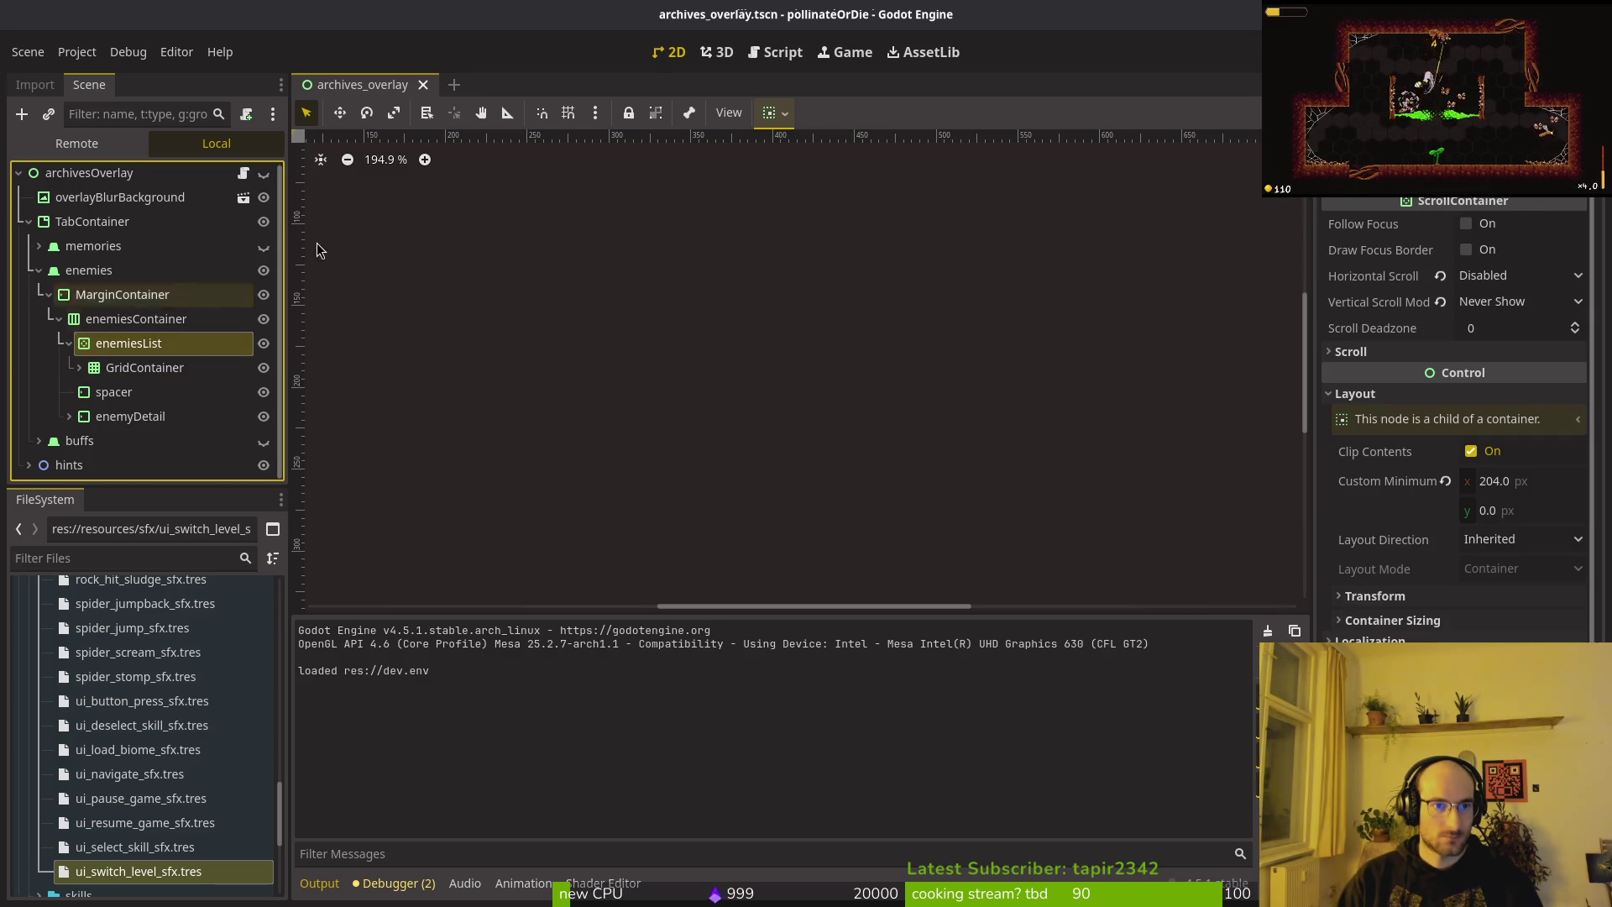
Make the archives overlay visible, compare enemiesContainer with MarginContainer, and reselect enemiesList.
click(263, 175)
scroll(702, 346, down, 5)
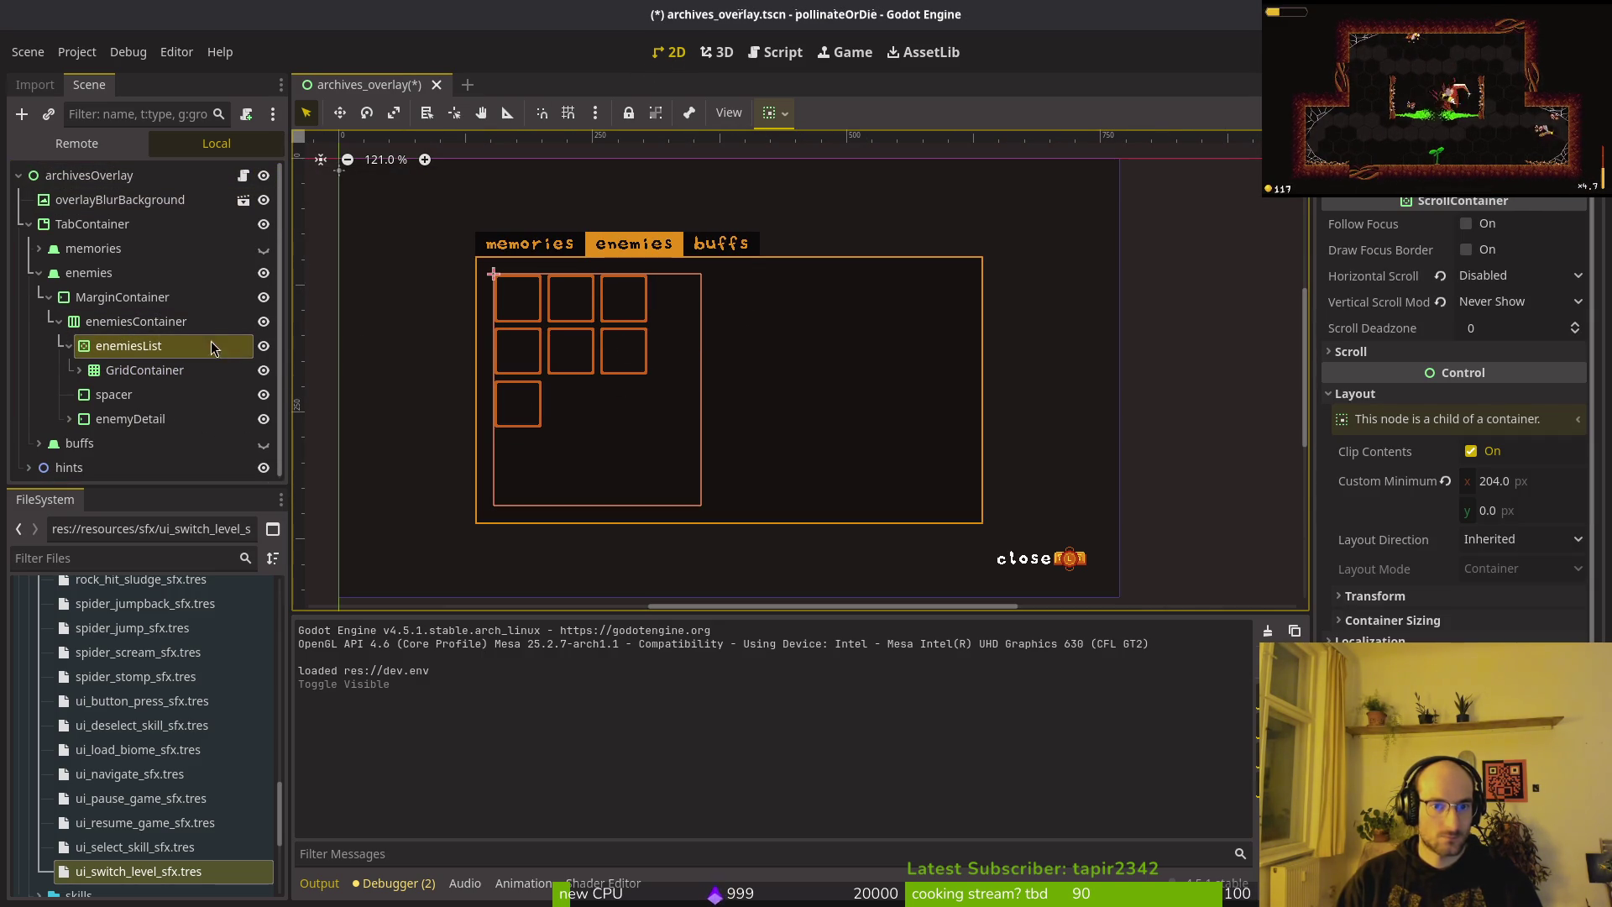
click(132, 323)
key(Up)
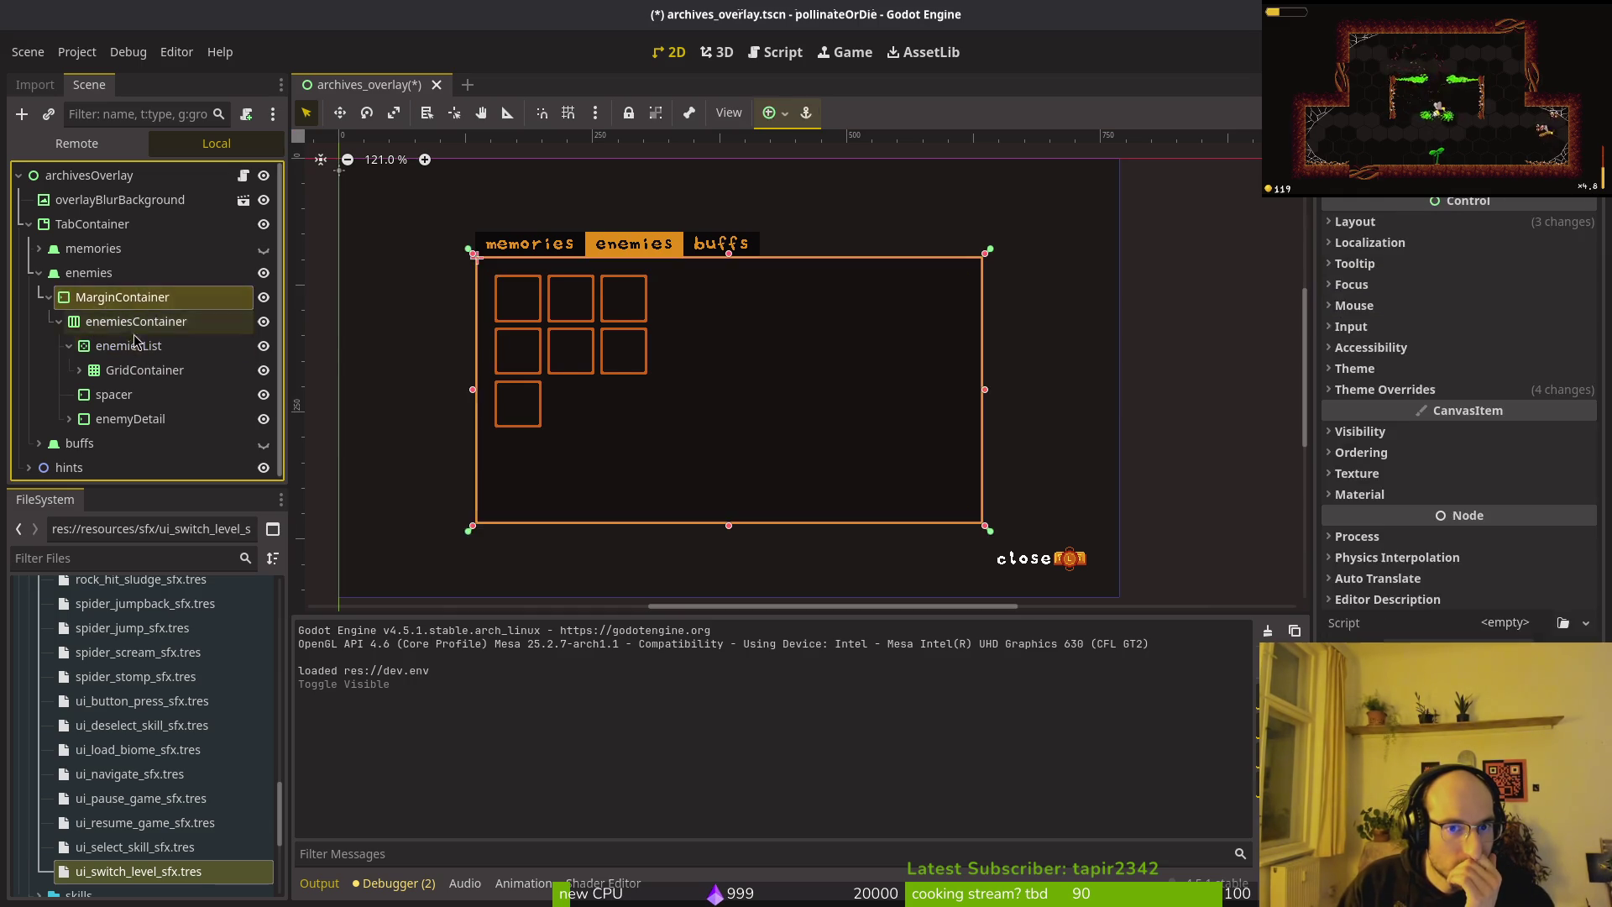
key(Down)
key(Down)
key(Up)
key(Up)
key(Down)
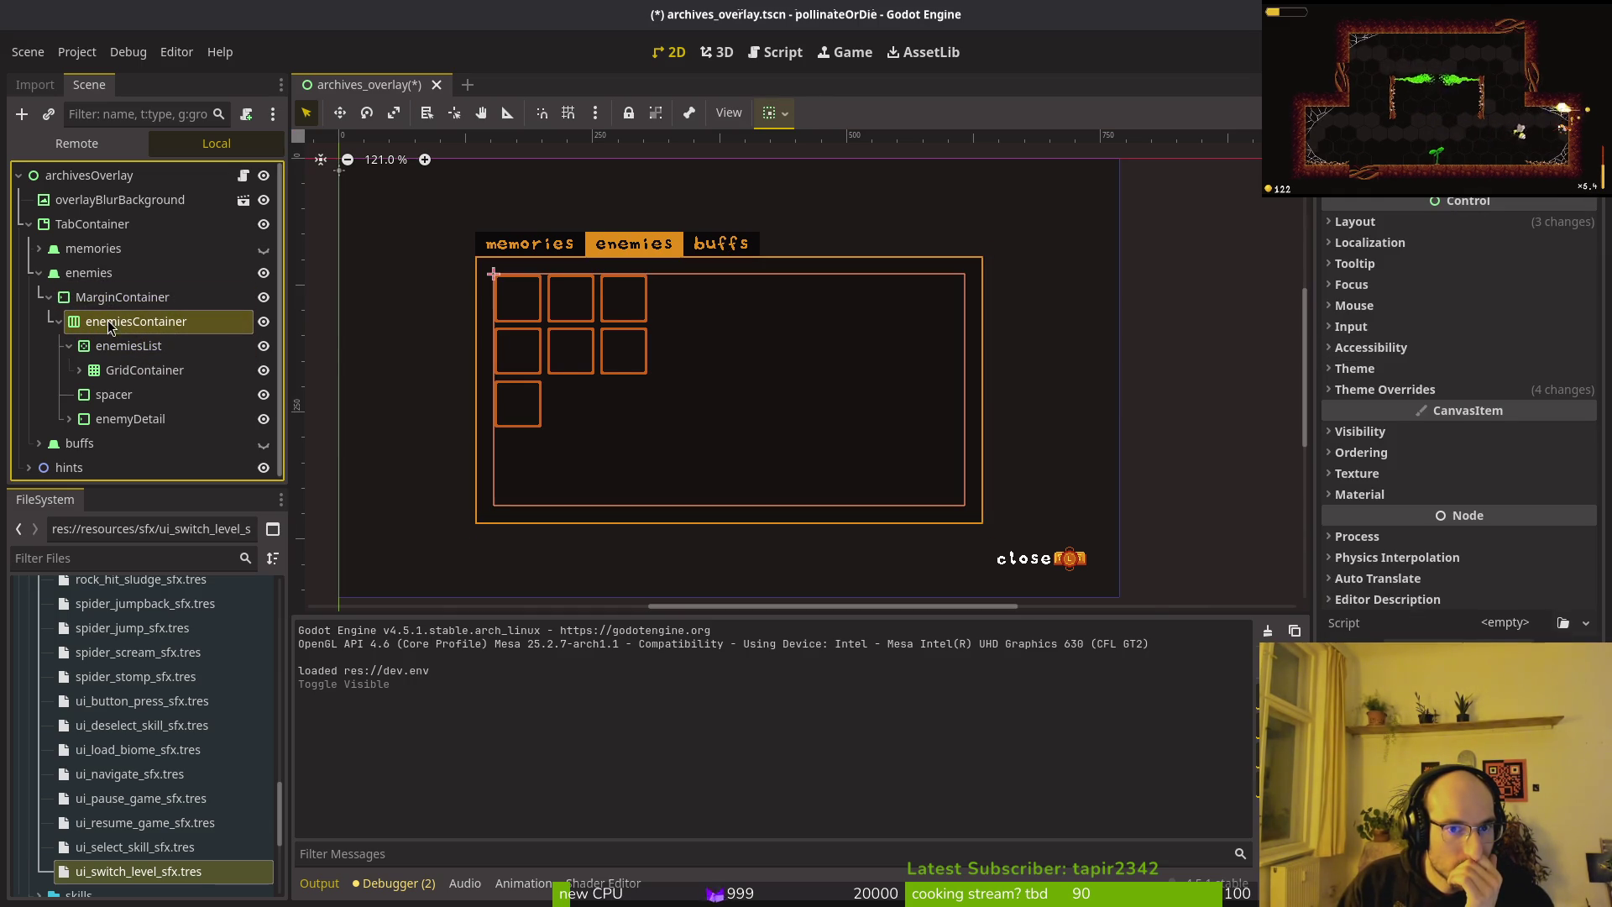
click(115, 352)
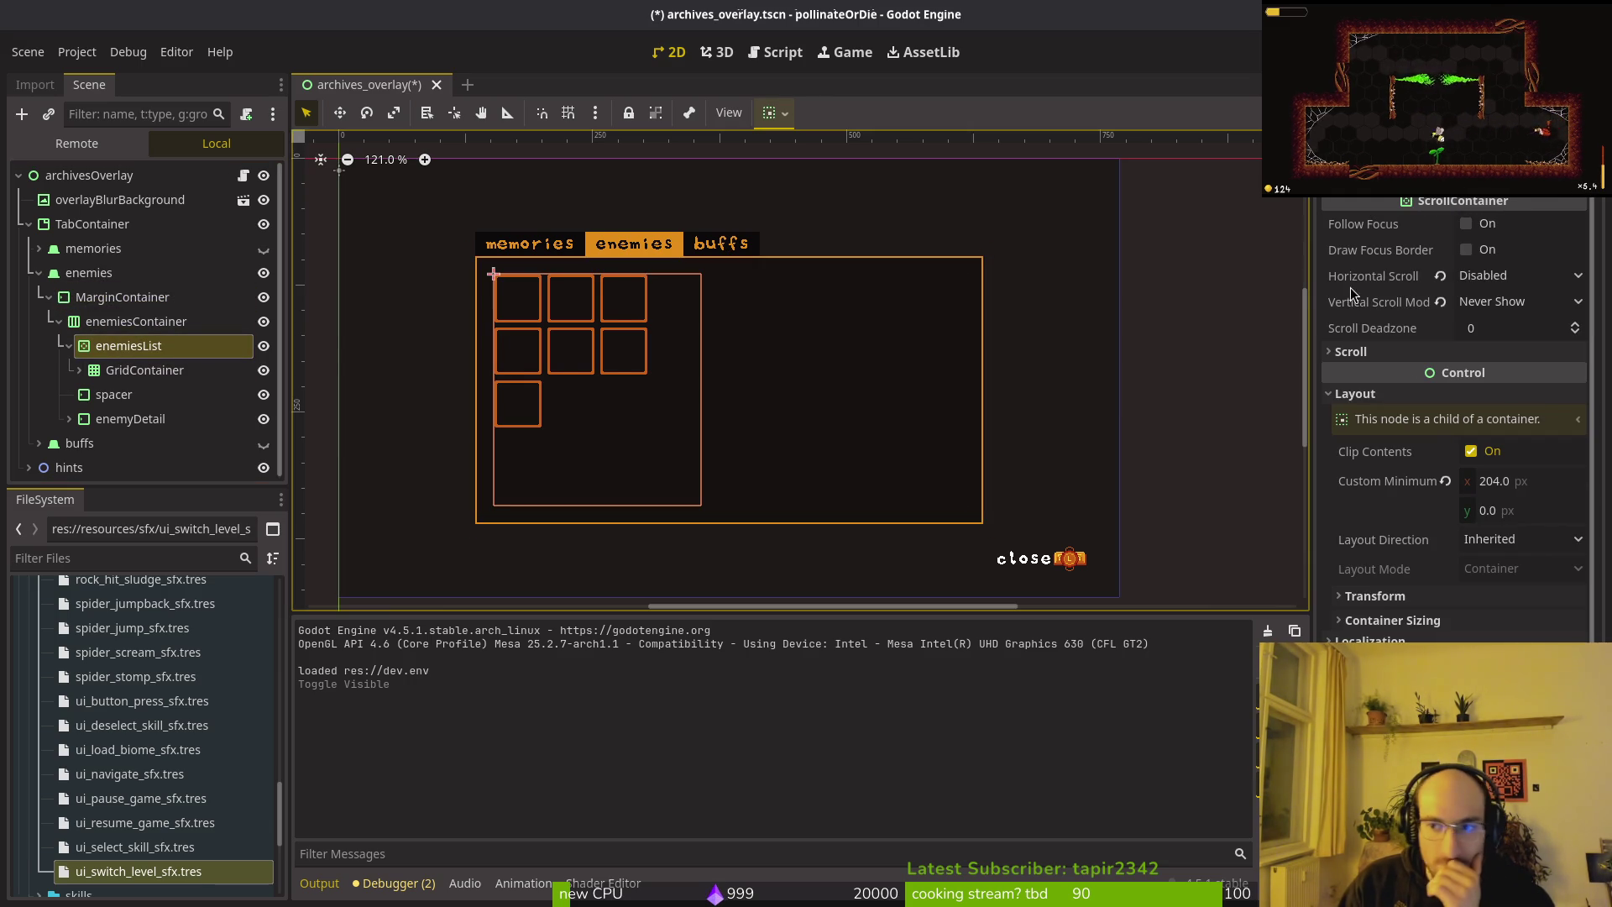
Set enemiesList's custom minimum width to 152 px and save the scene.
click(1507, 483)
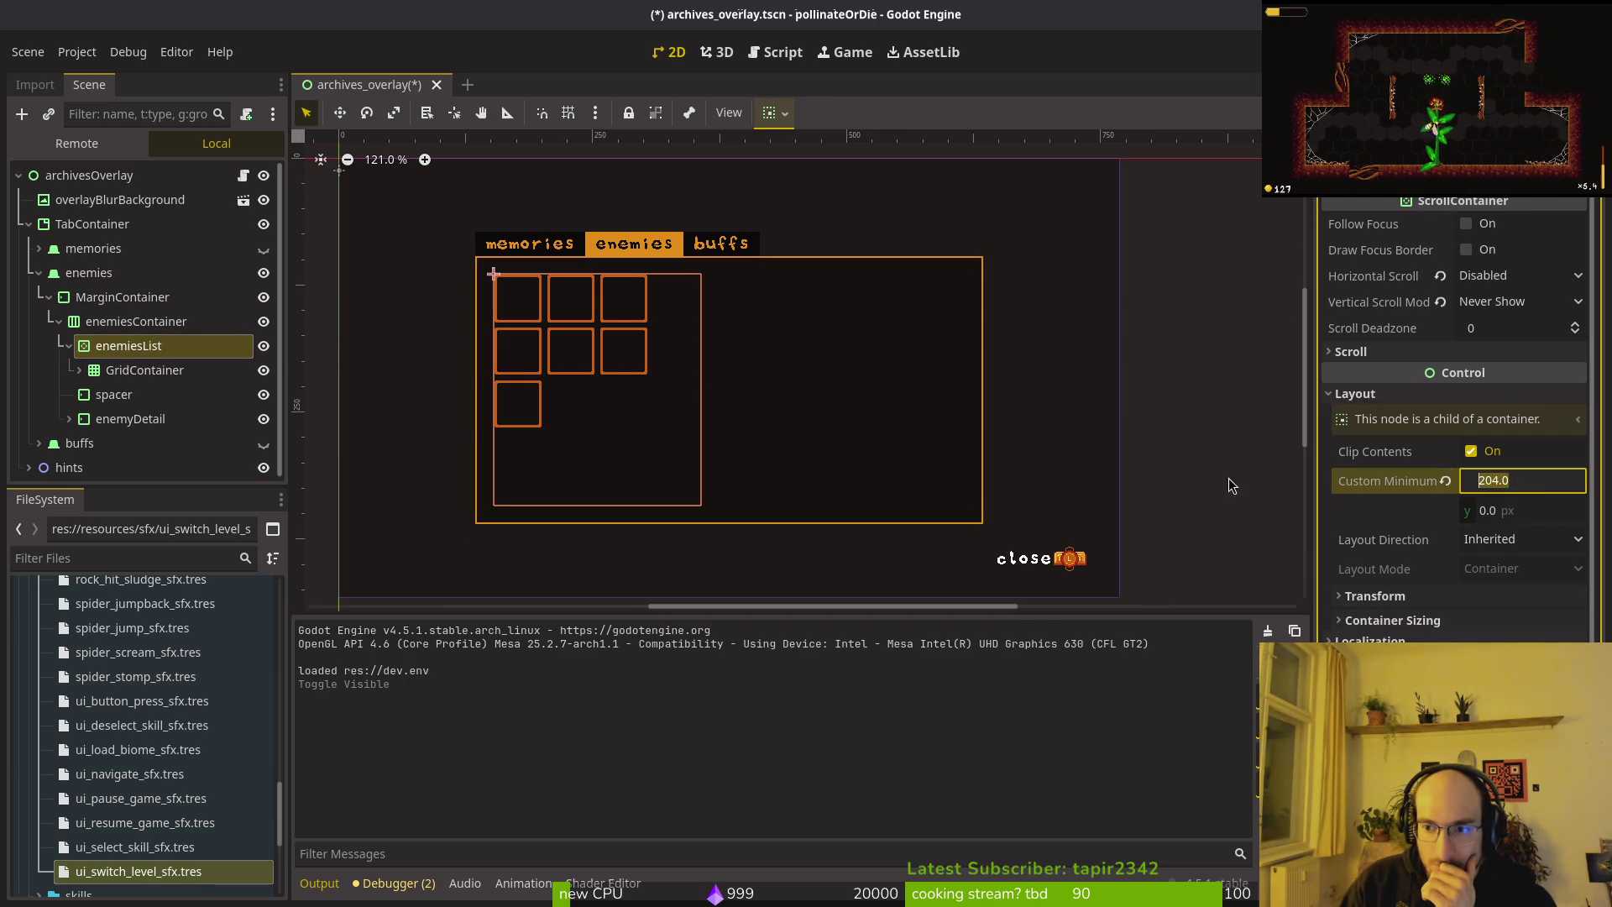
scroll(672, 312, up, 5)
scroll(1051, 449, up, 4)
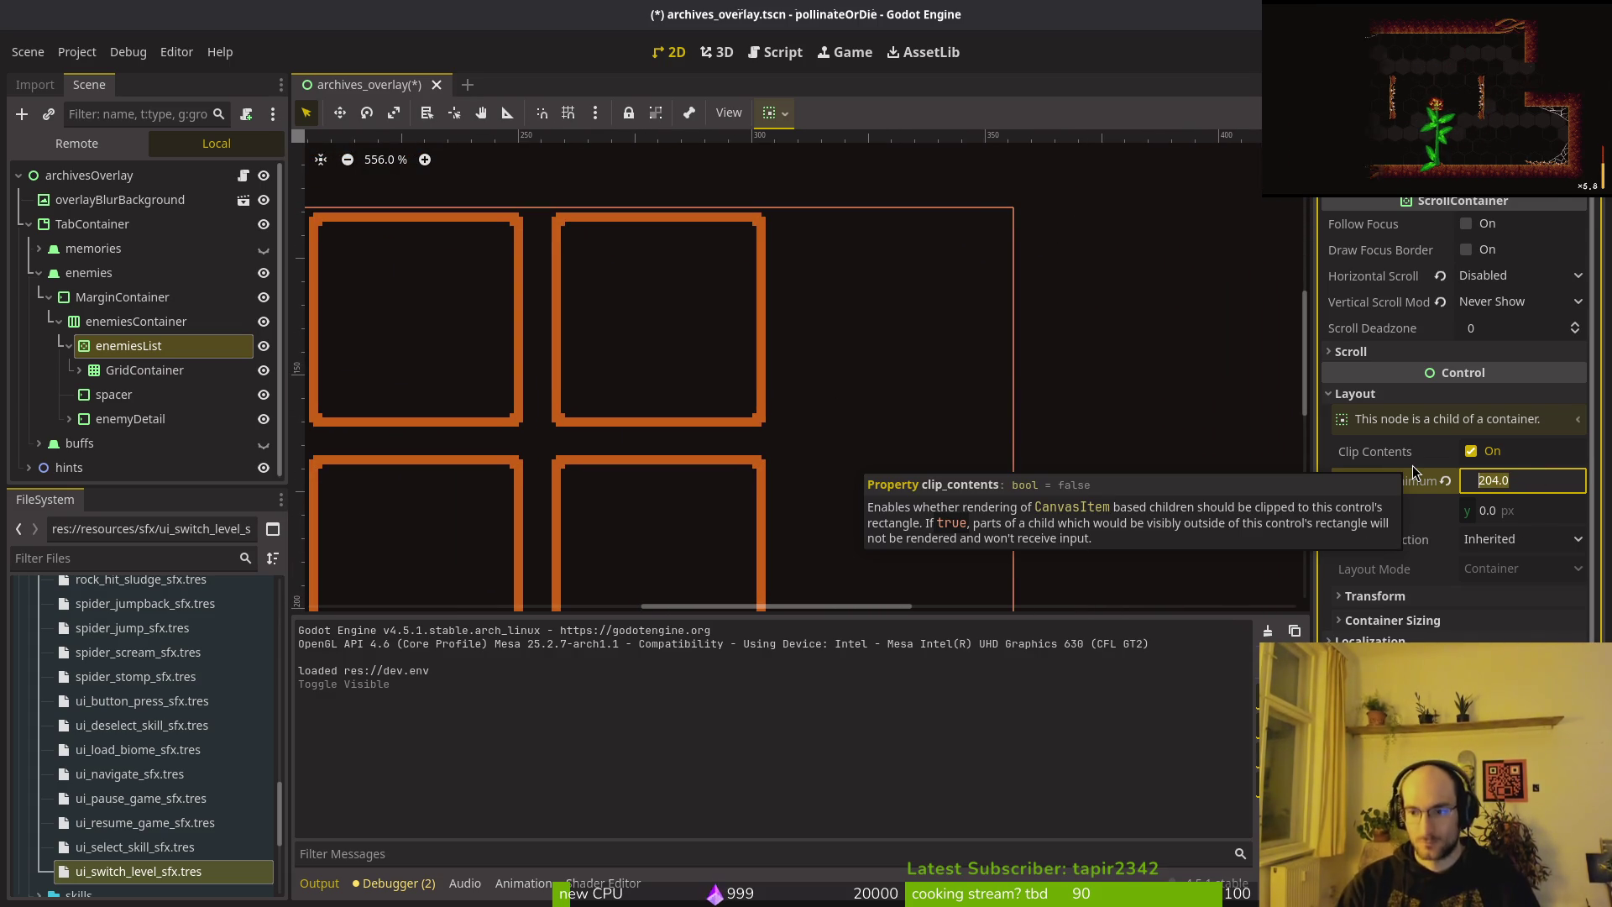
text(18)
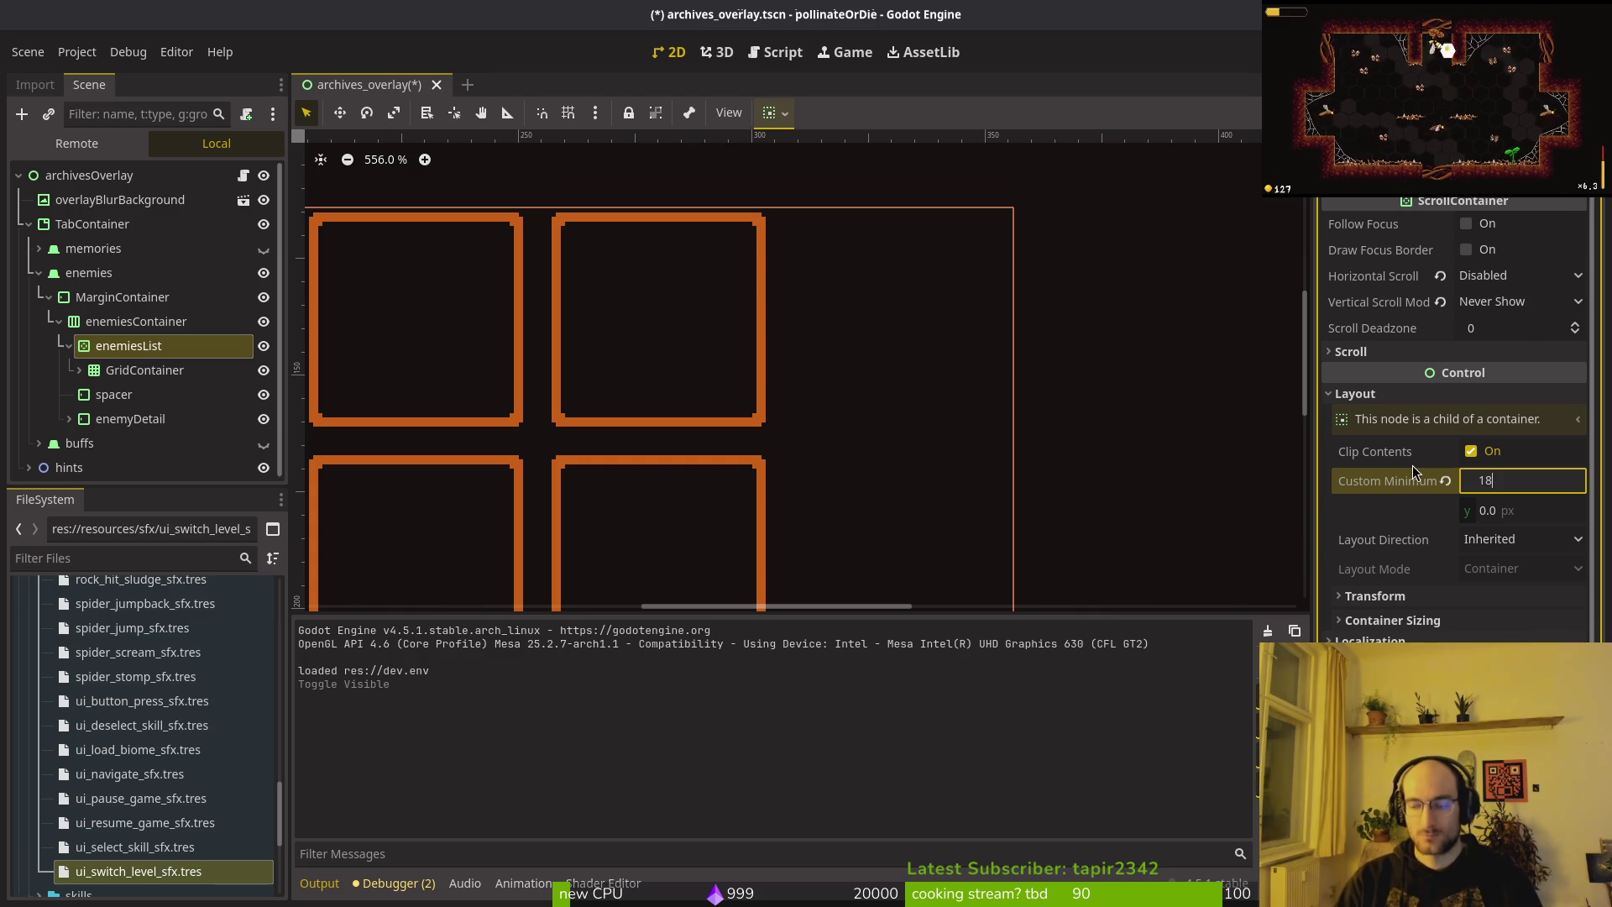
key(Return)
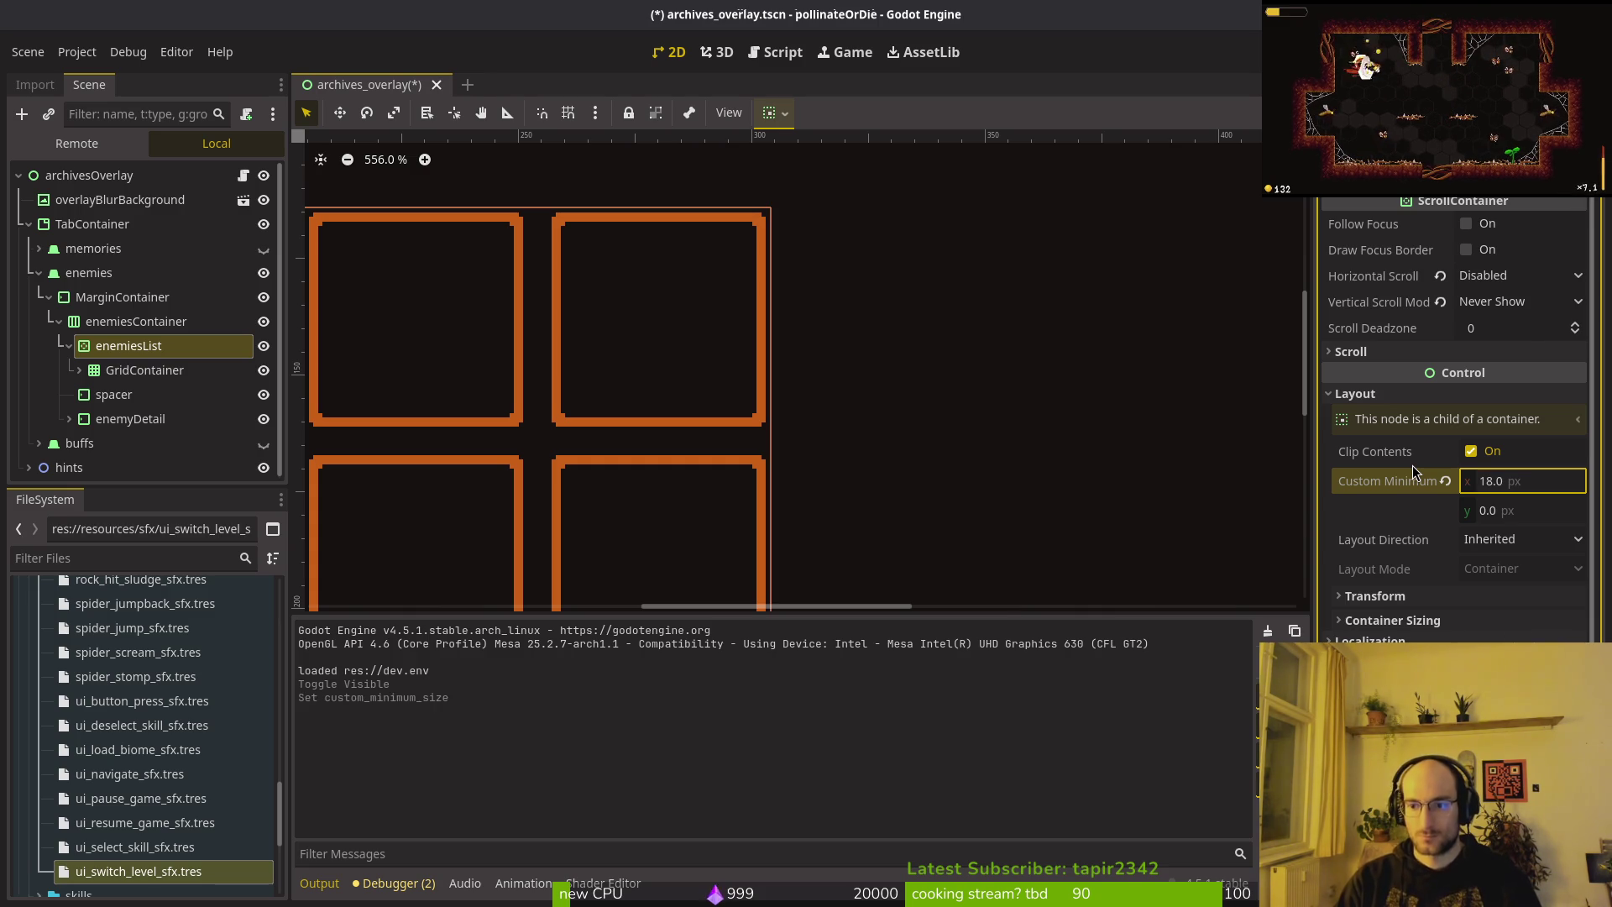
scroll(694, 350, down, 4)
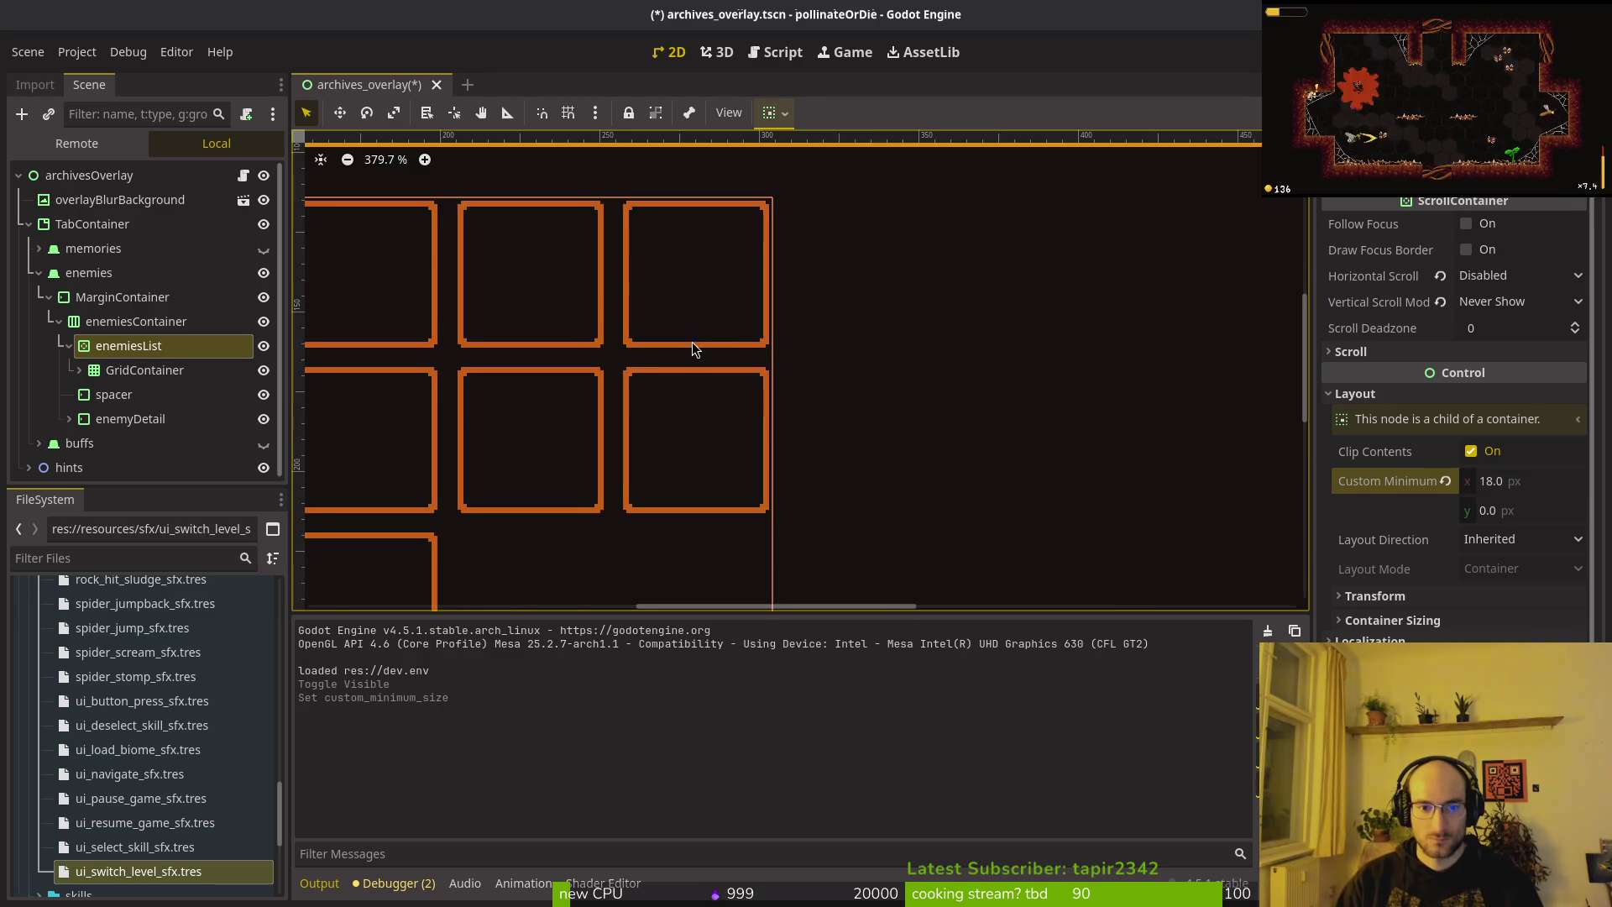
click(1526, 485)
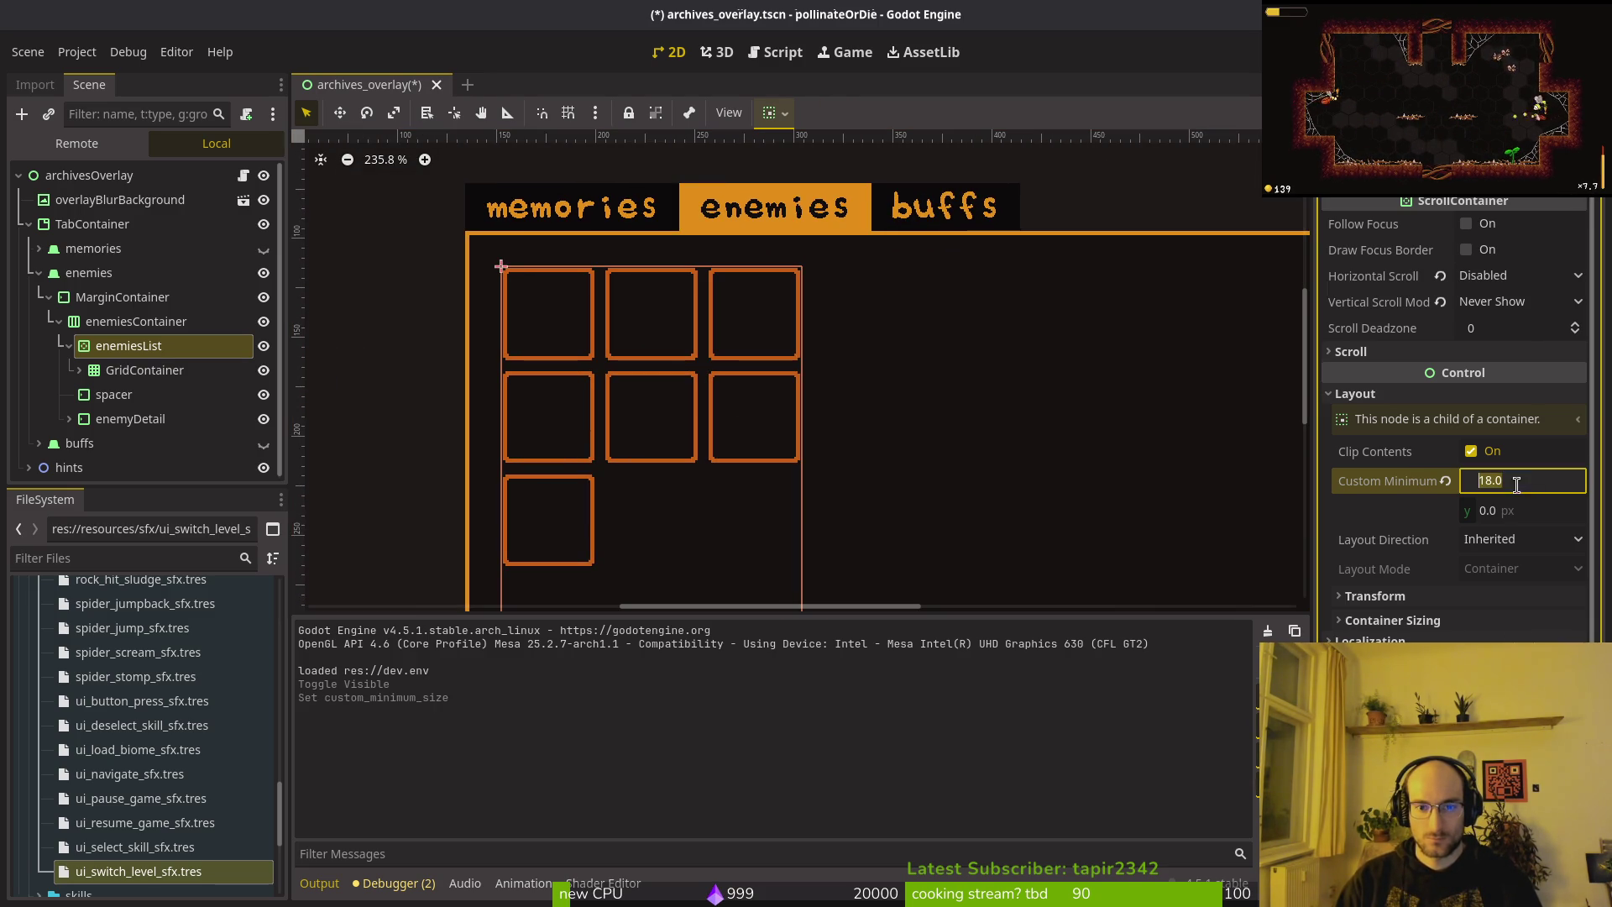
scroll(744, 372, up, 4)
scroll(787, 277, down, 4)
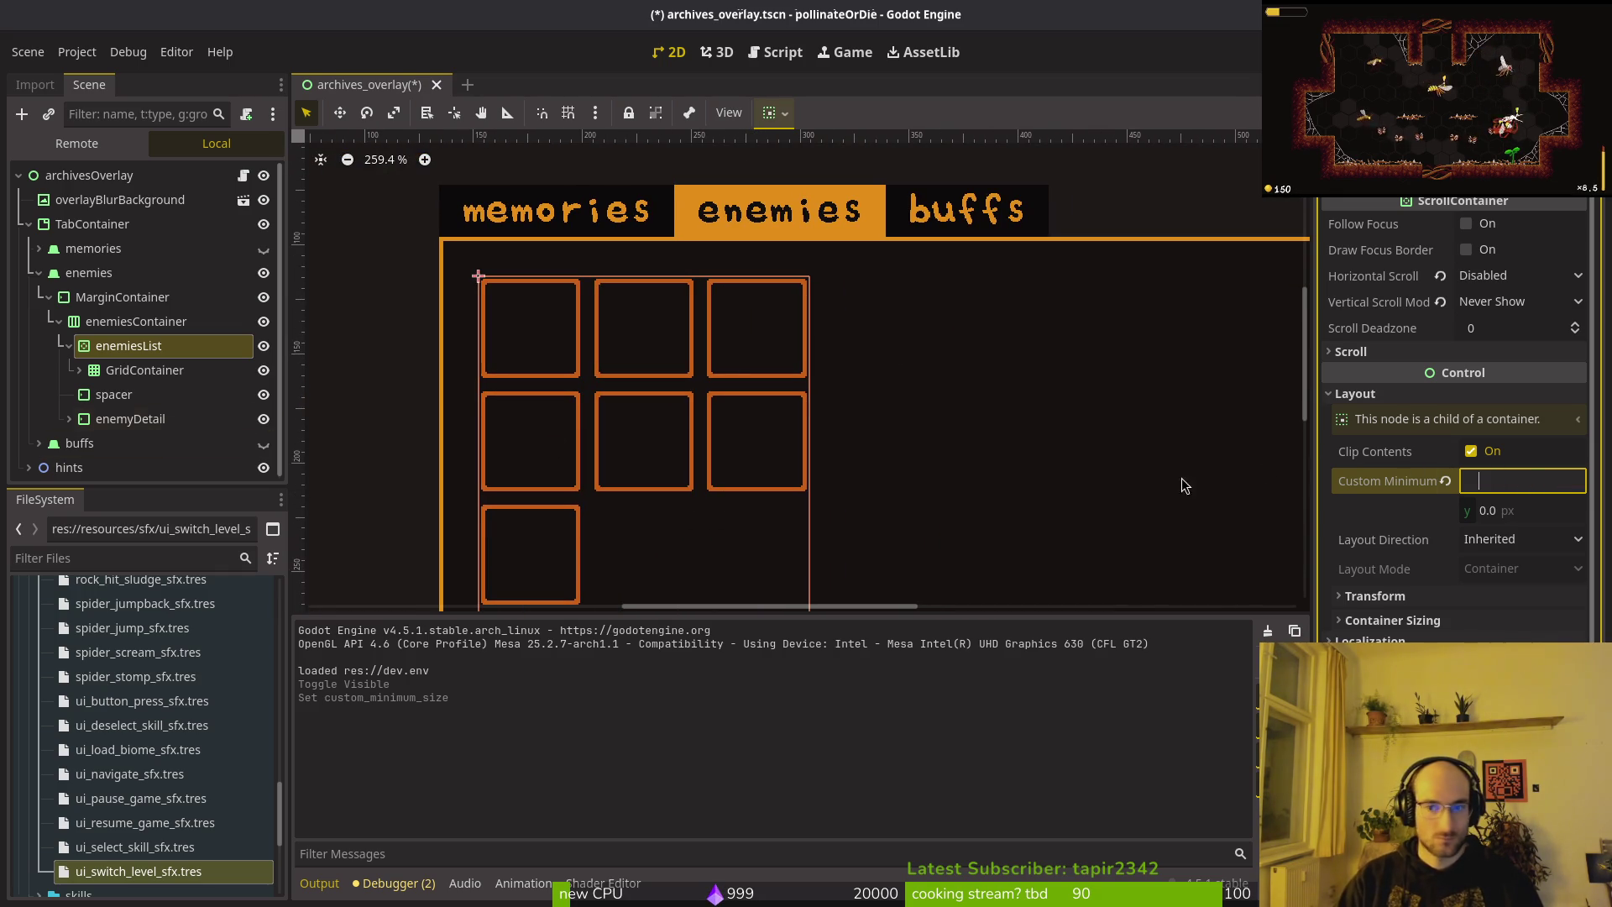
text(18)
click(1436, 595)
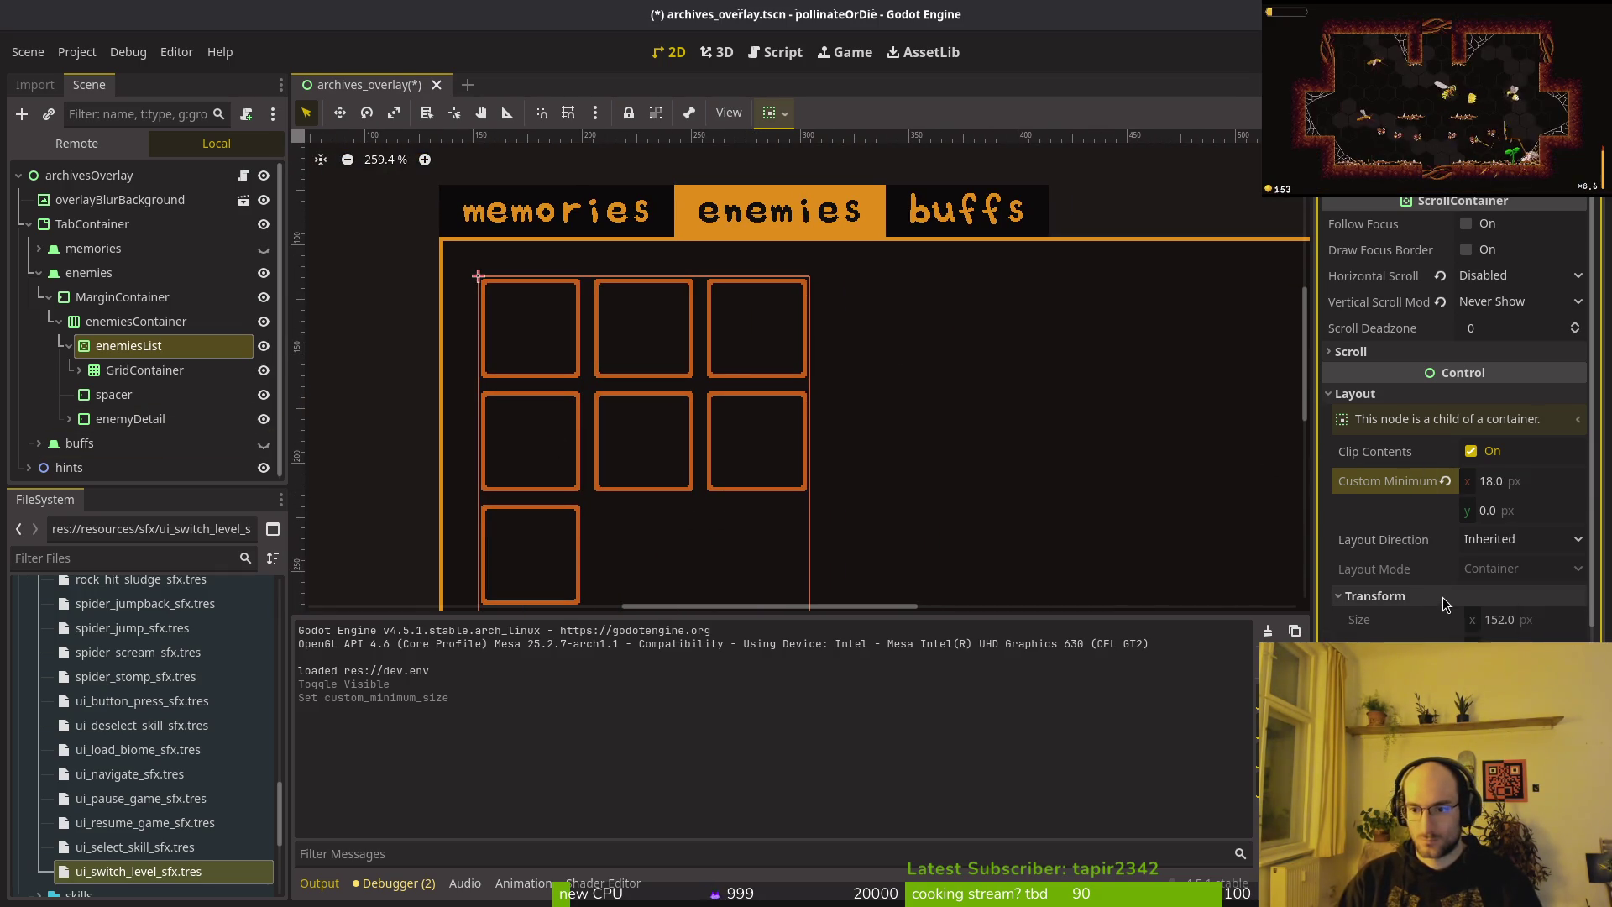
click(1442, 597)
click(1529, 486)
text(152)
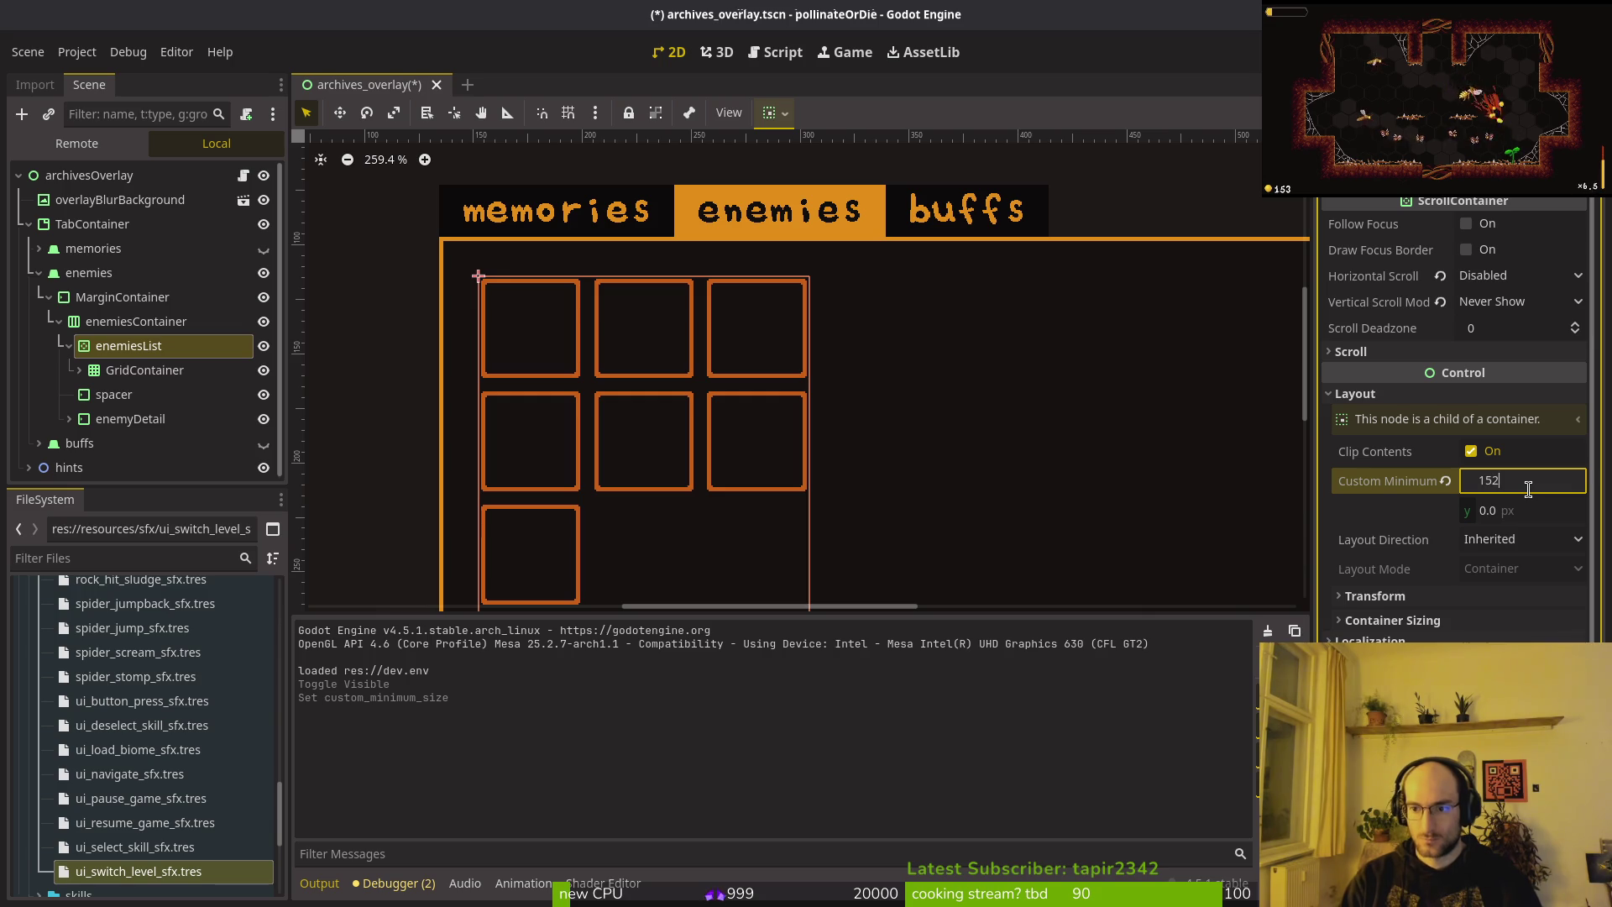
key(Return)
key(ctrl+s)
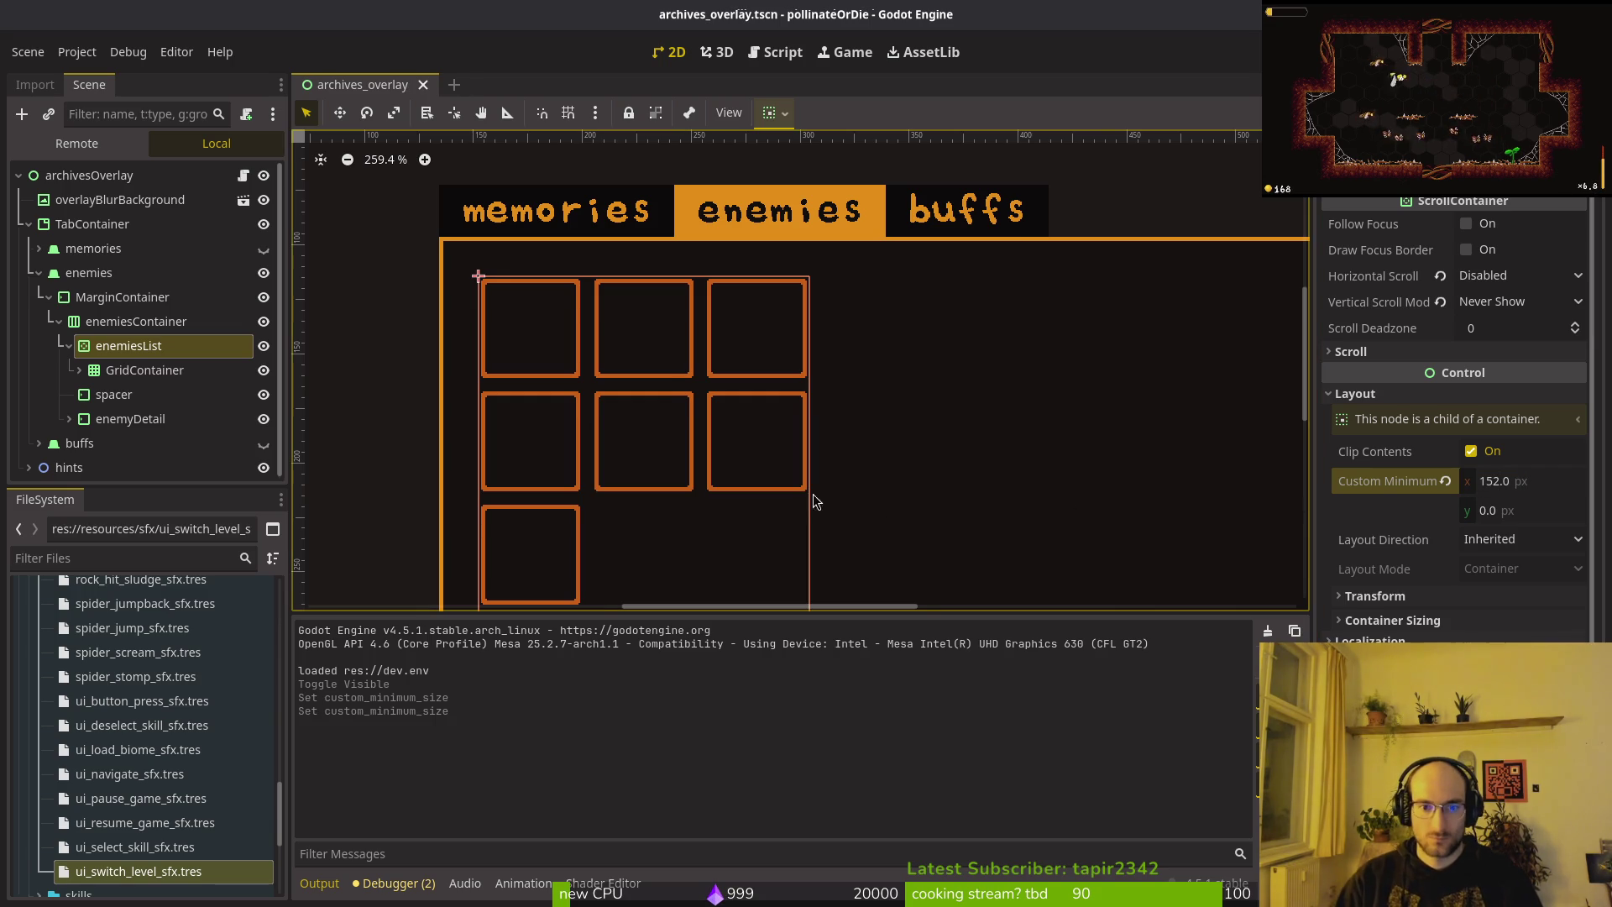
scroll(635, 419, down, 2)
Set the buffs GridContainer to 3 columns and save the scene.
click(68, 345)
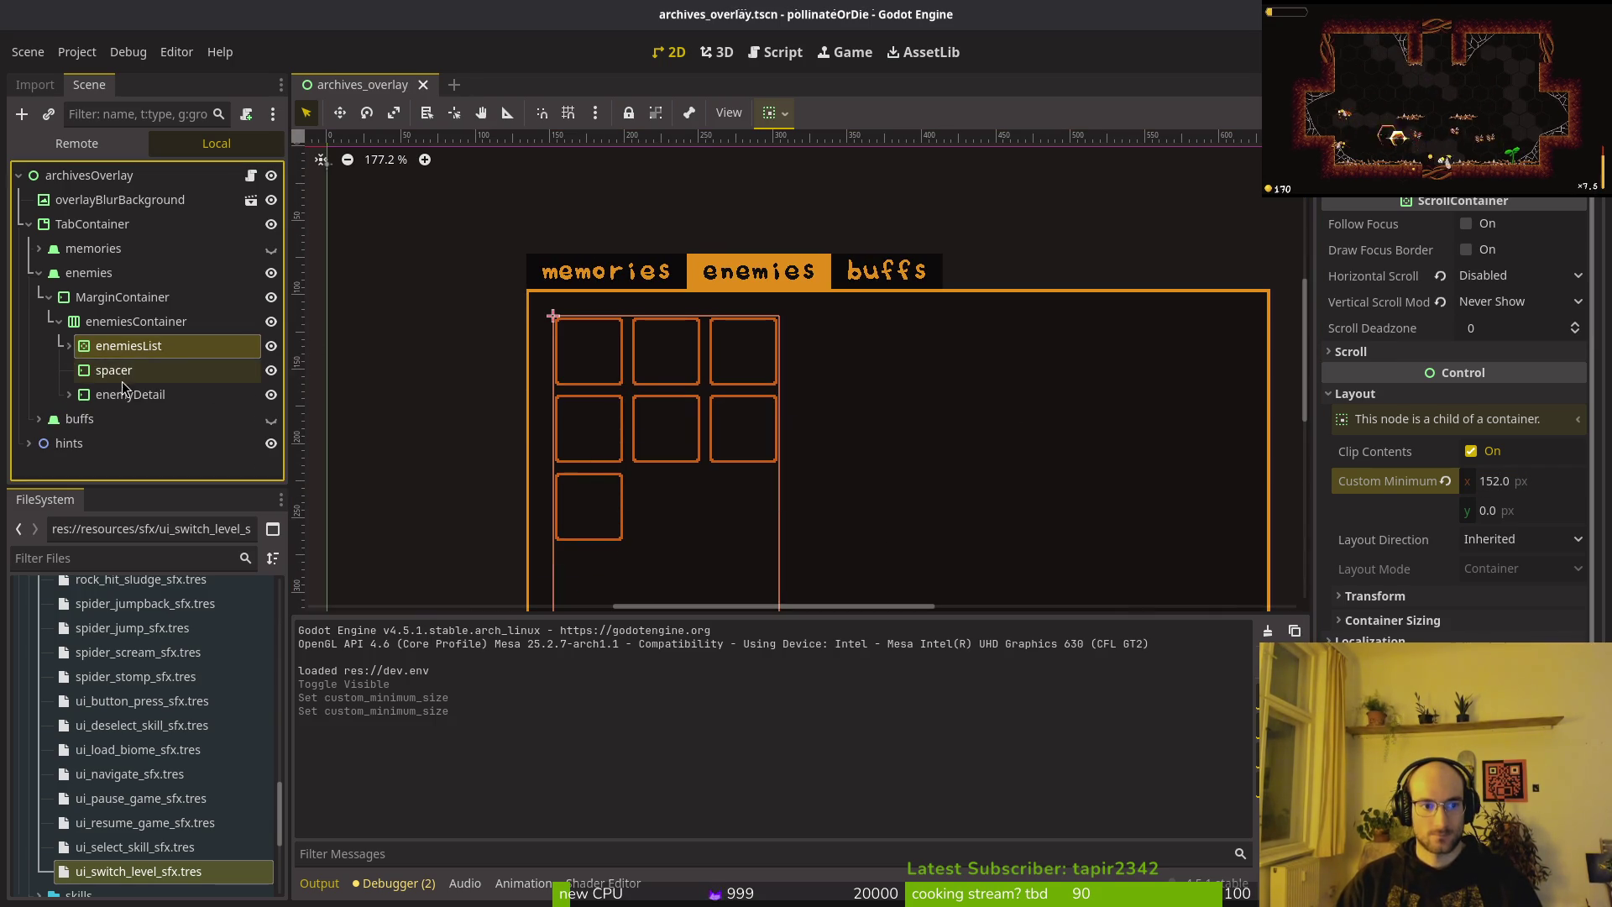
click(113, 370)
click(130, 395)
click(136, 322)
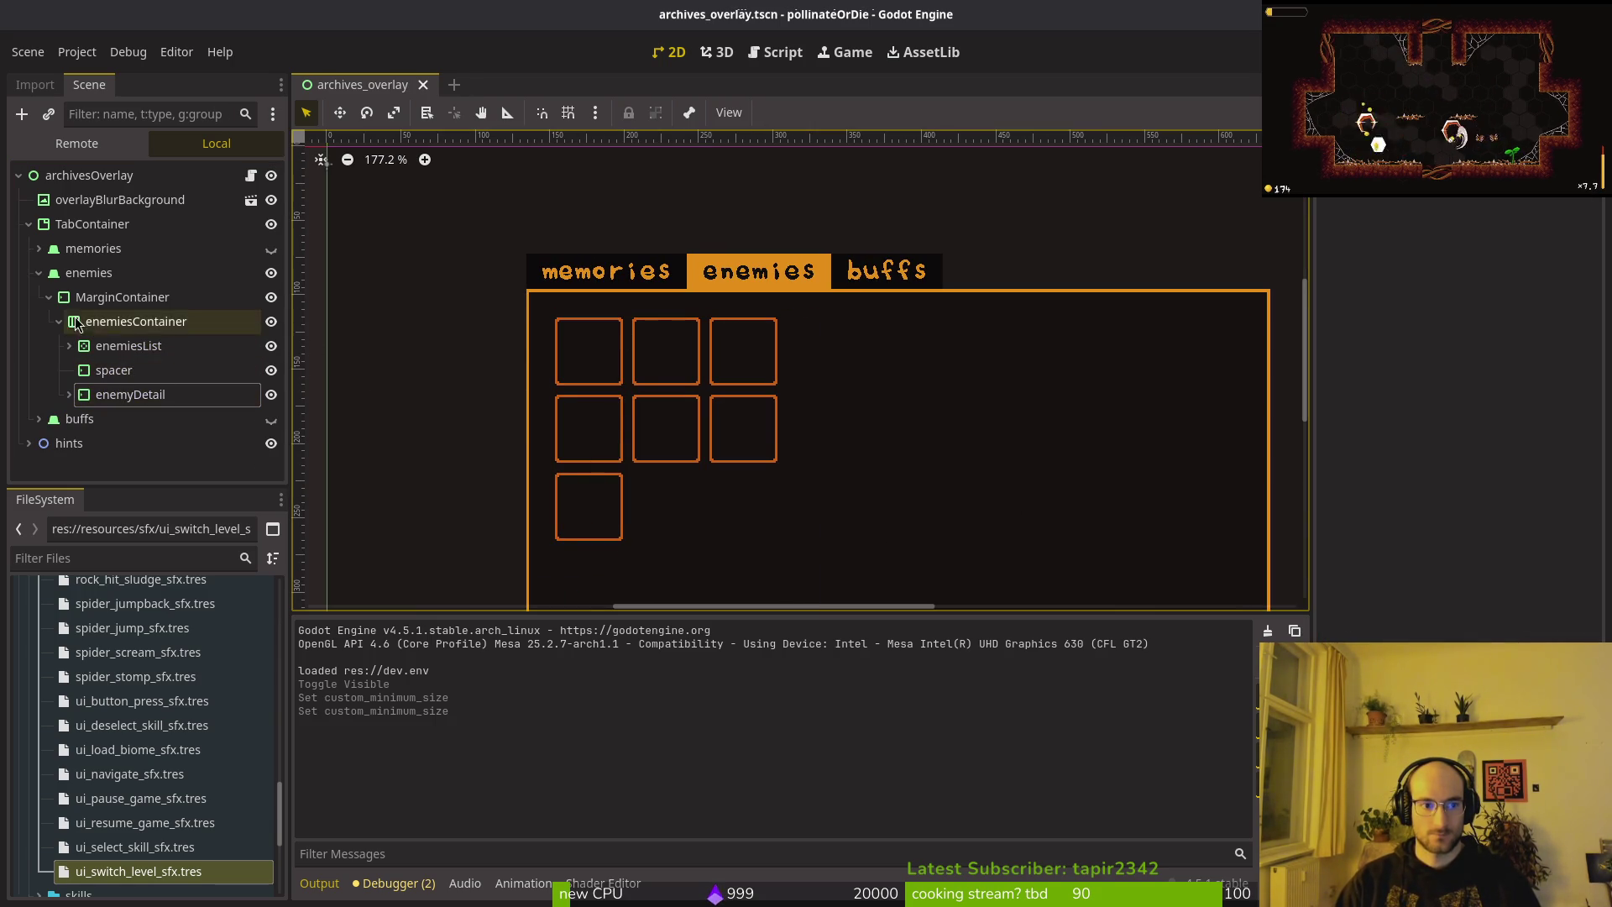
click(48, 298)
click(39, 321)
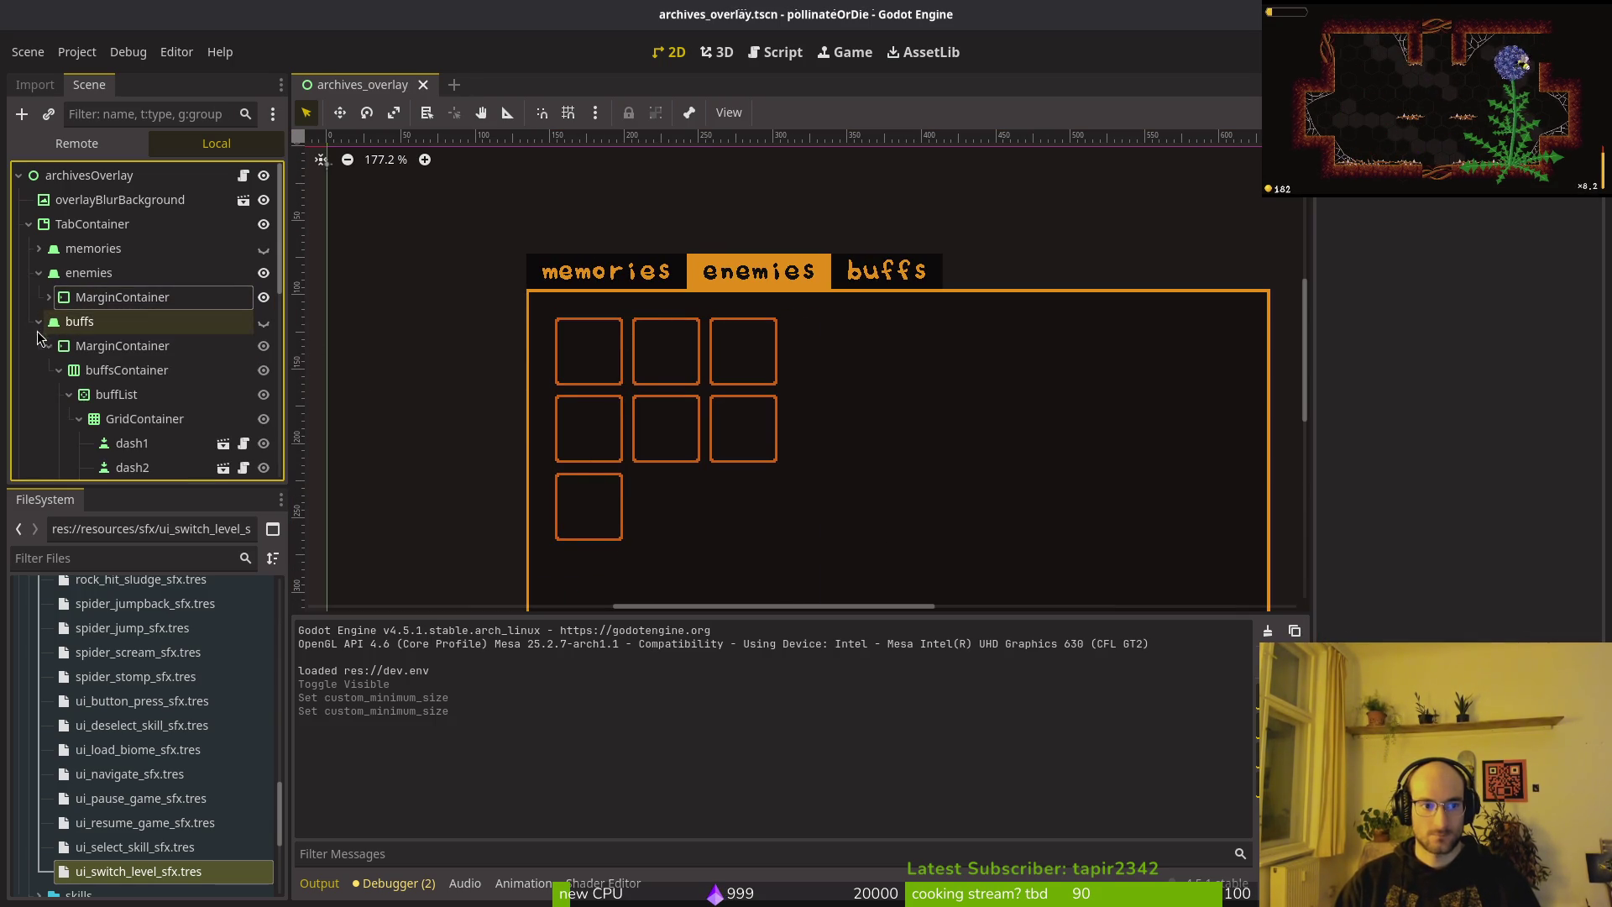
click(105, 395)
click(144, 419)
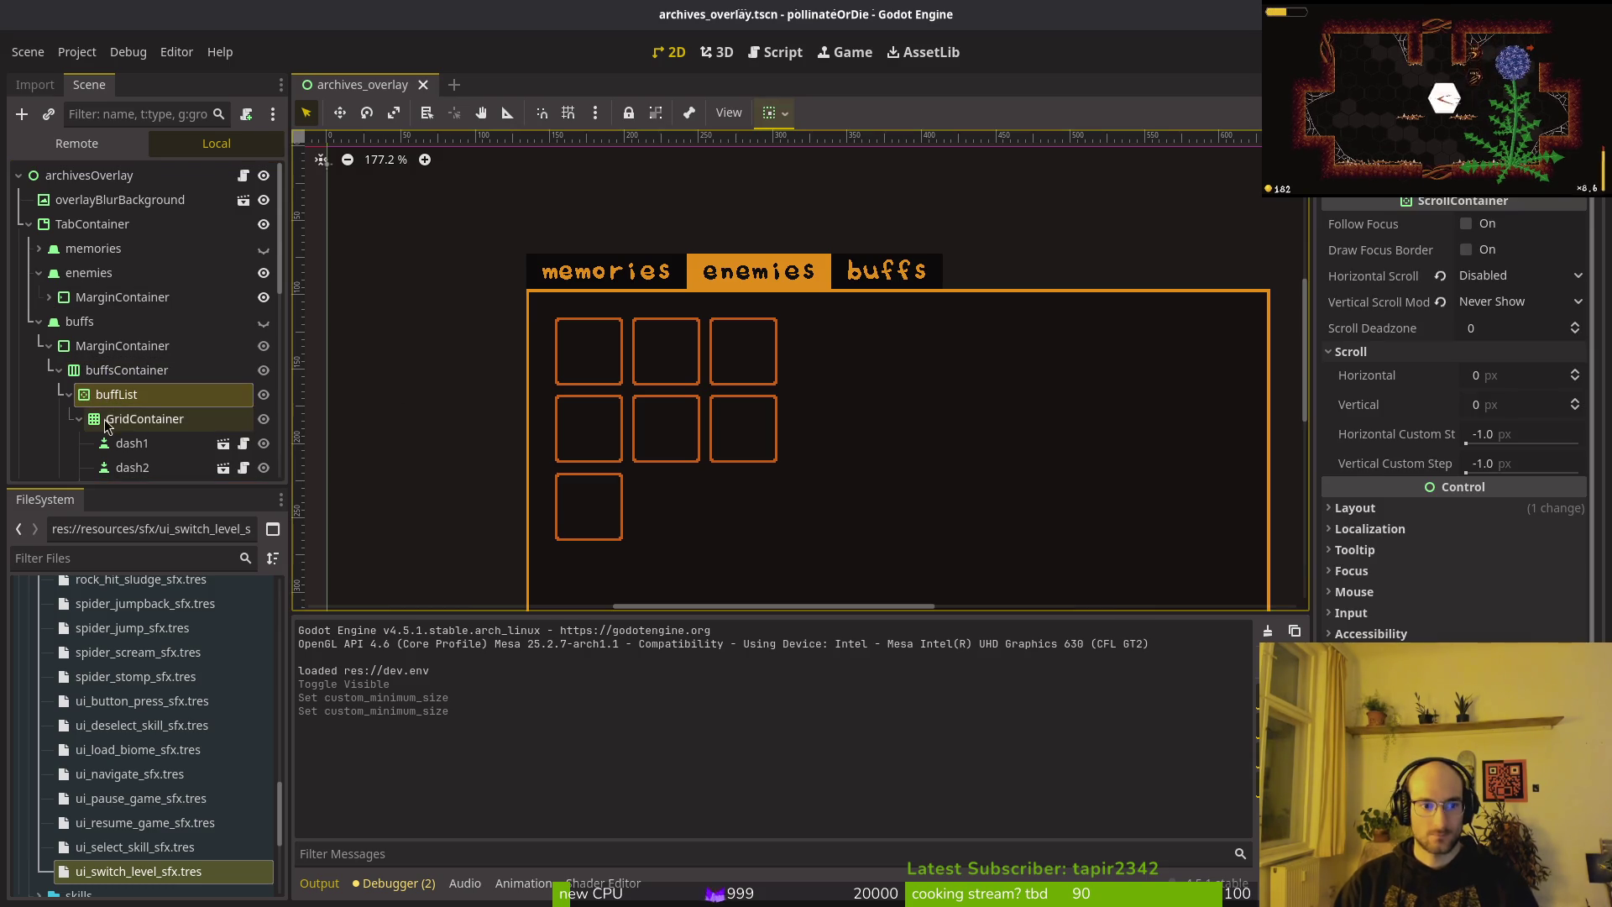
click(1513, 225)
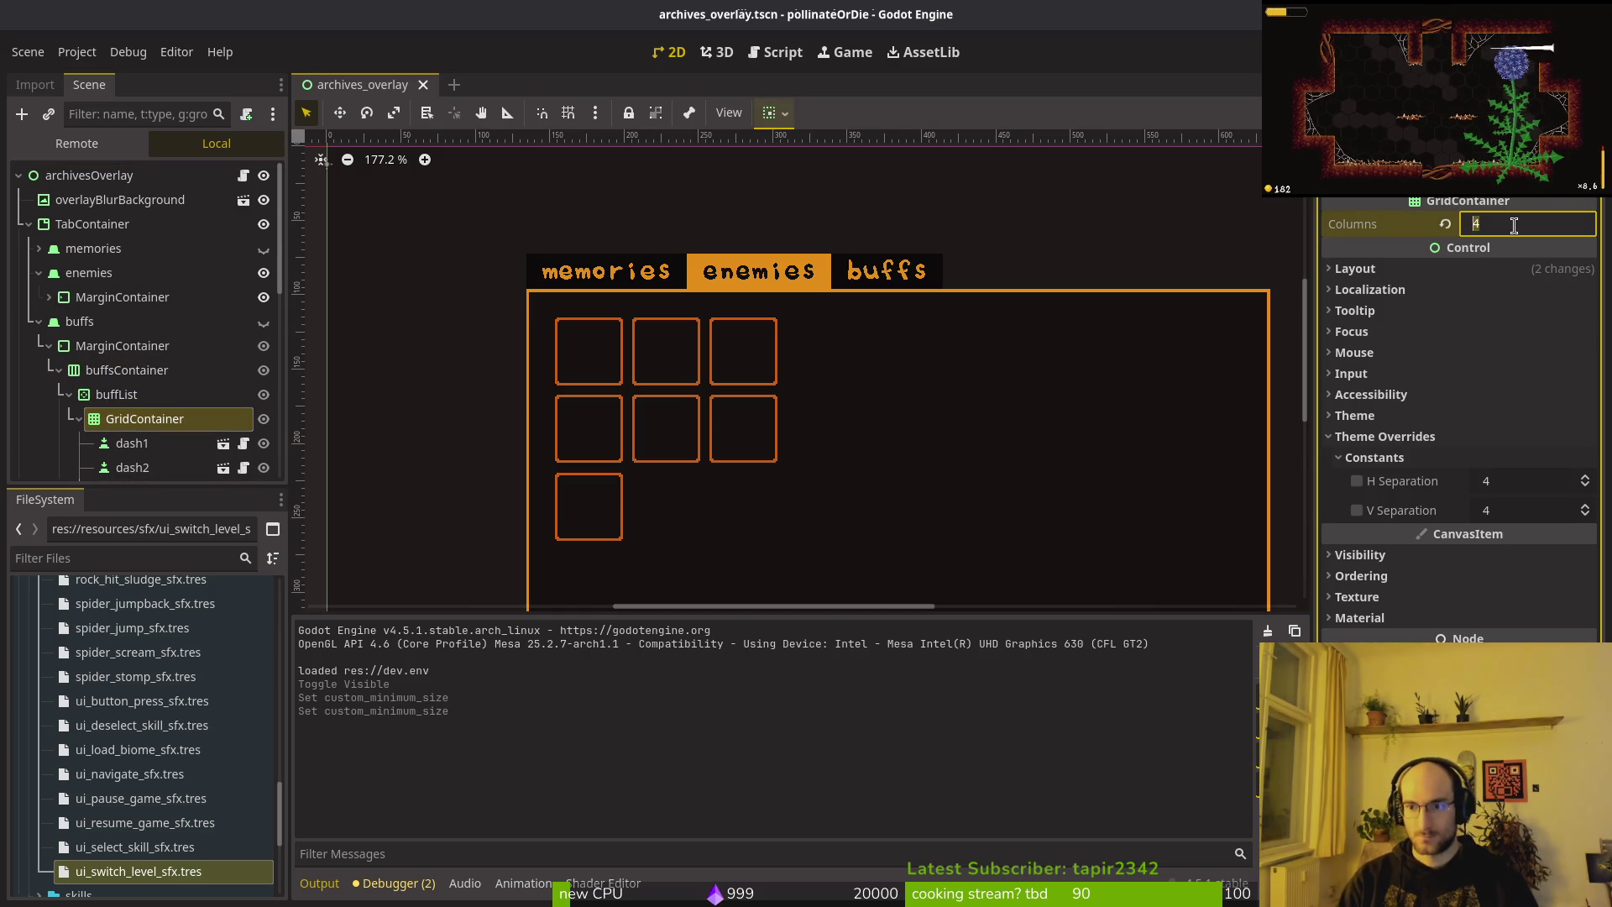
text(3)
key(Return)
key(ctrl+s)
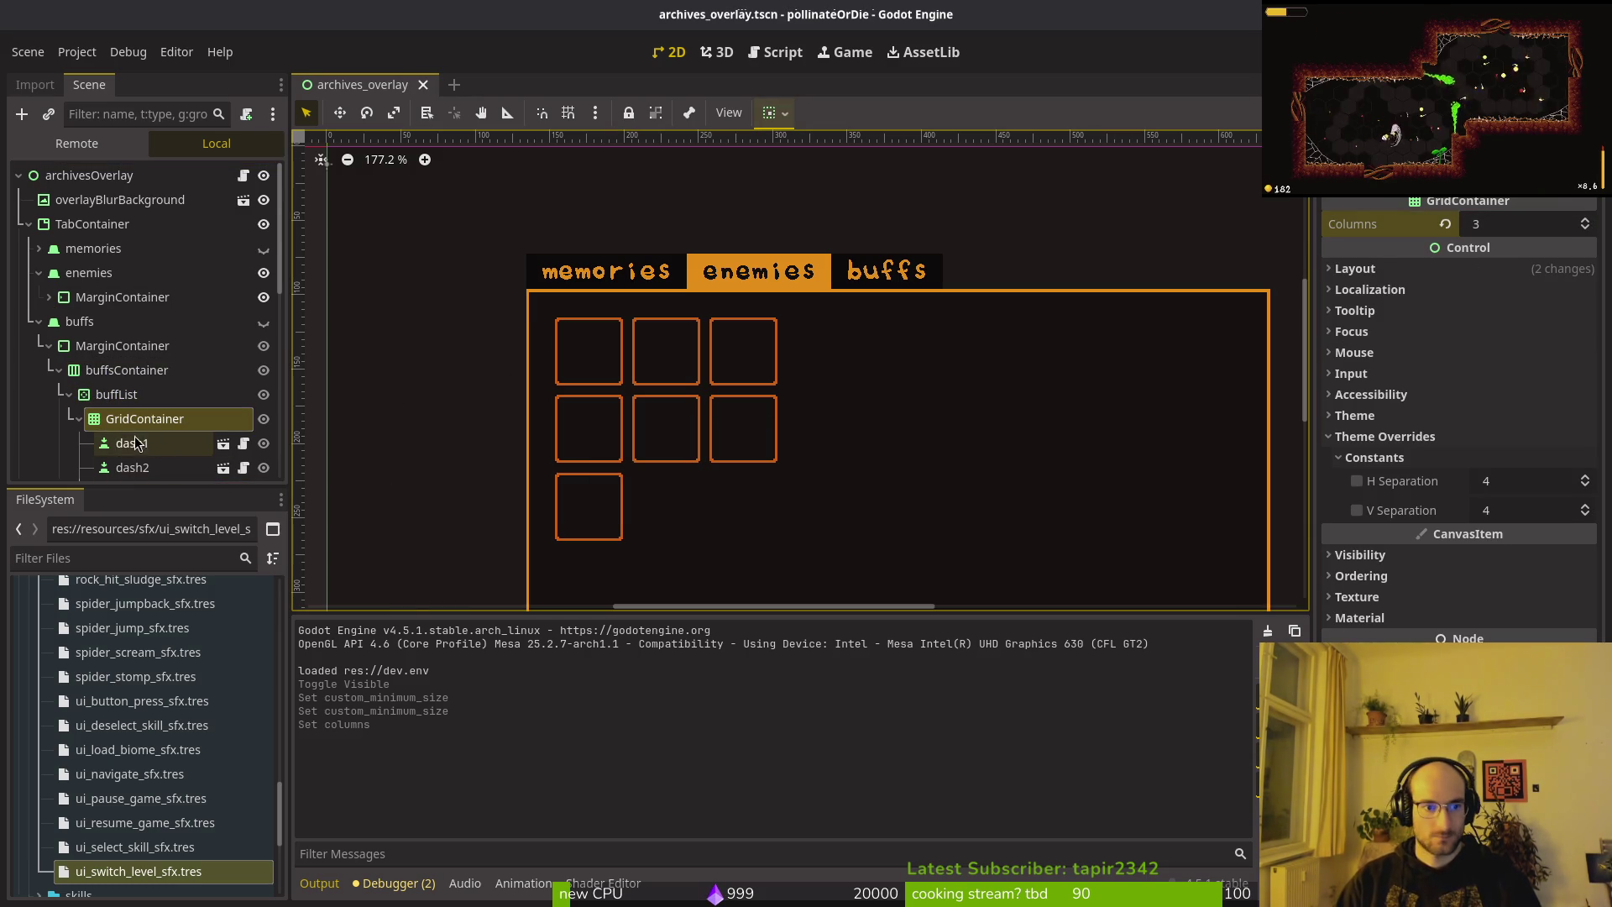
Make the buffs tab visible and give buffList a 152 px custom minimum width, then save.
scroll(134, 442, down, 5)
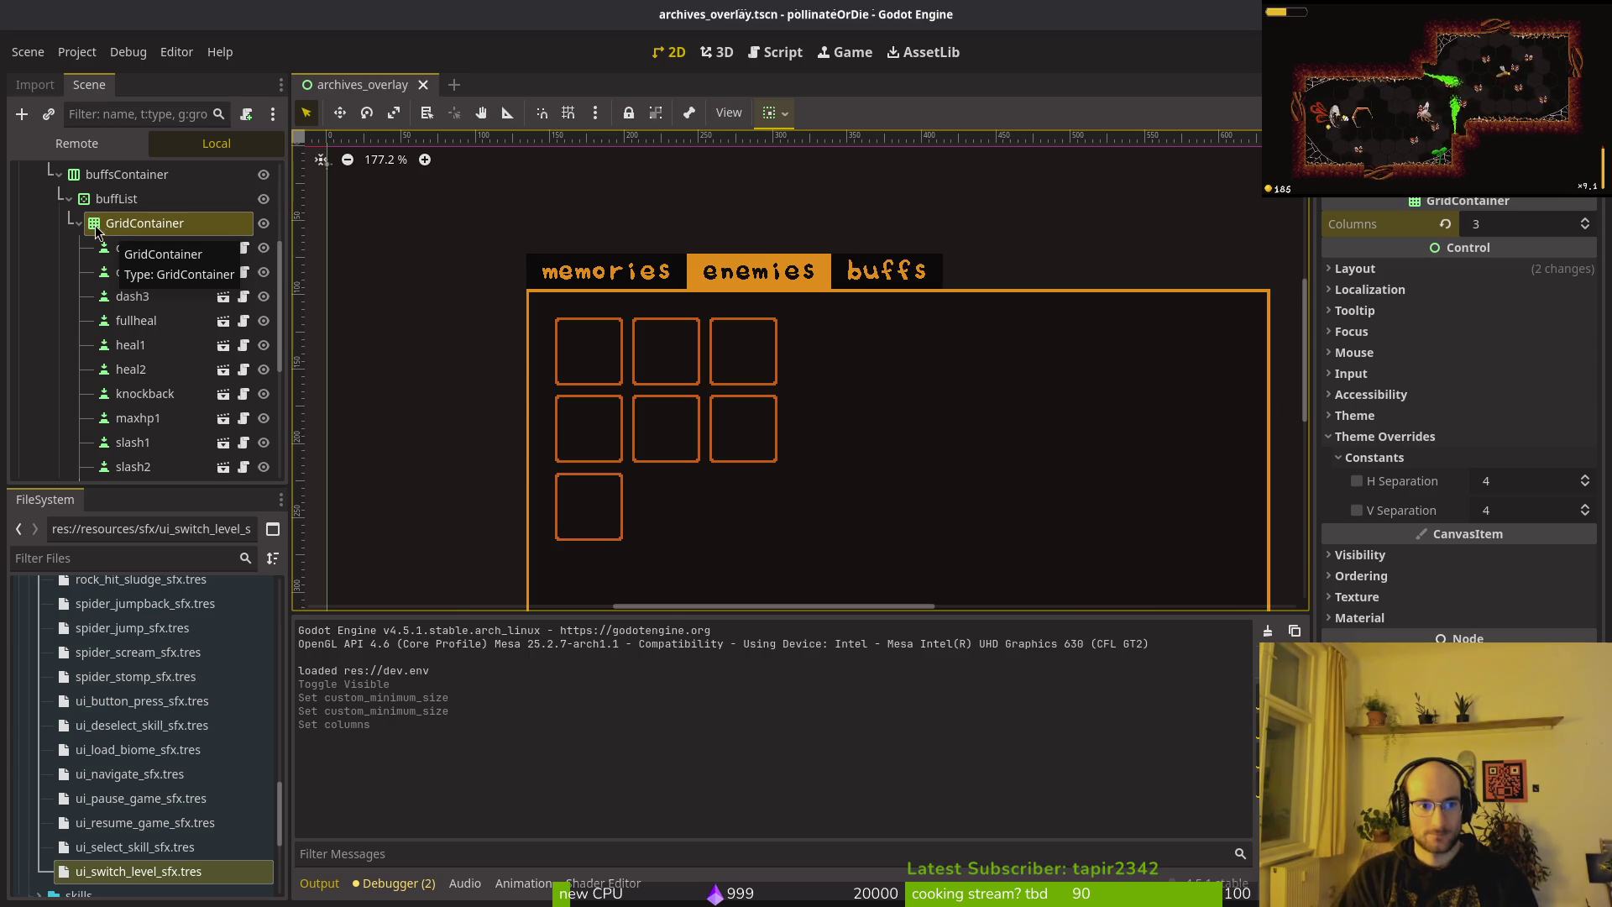
click(118, 199)
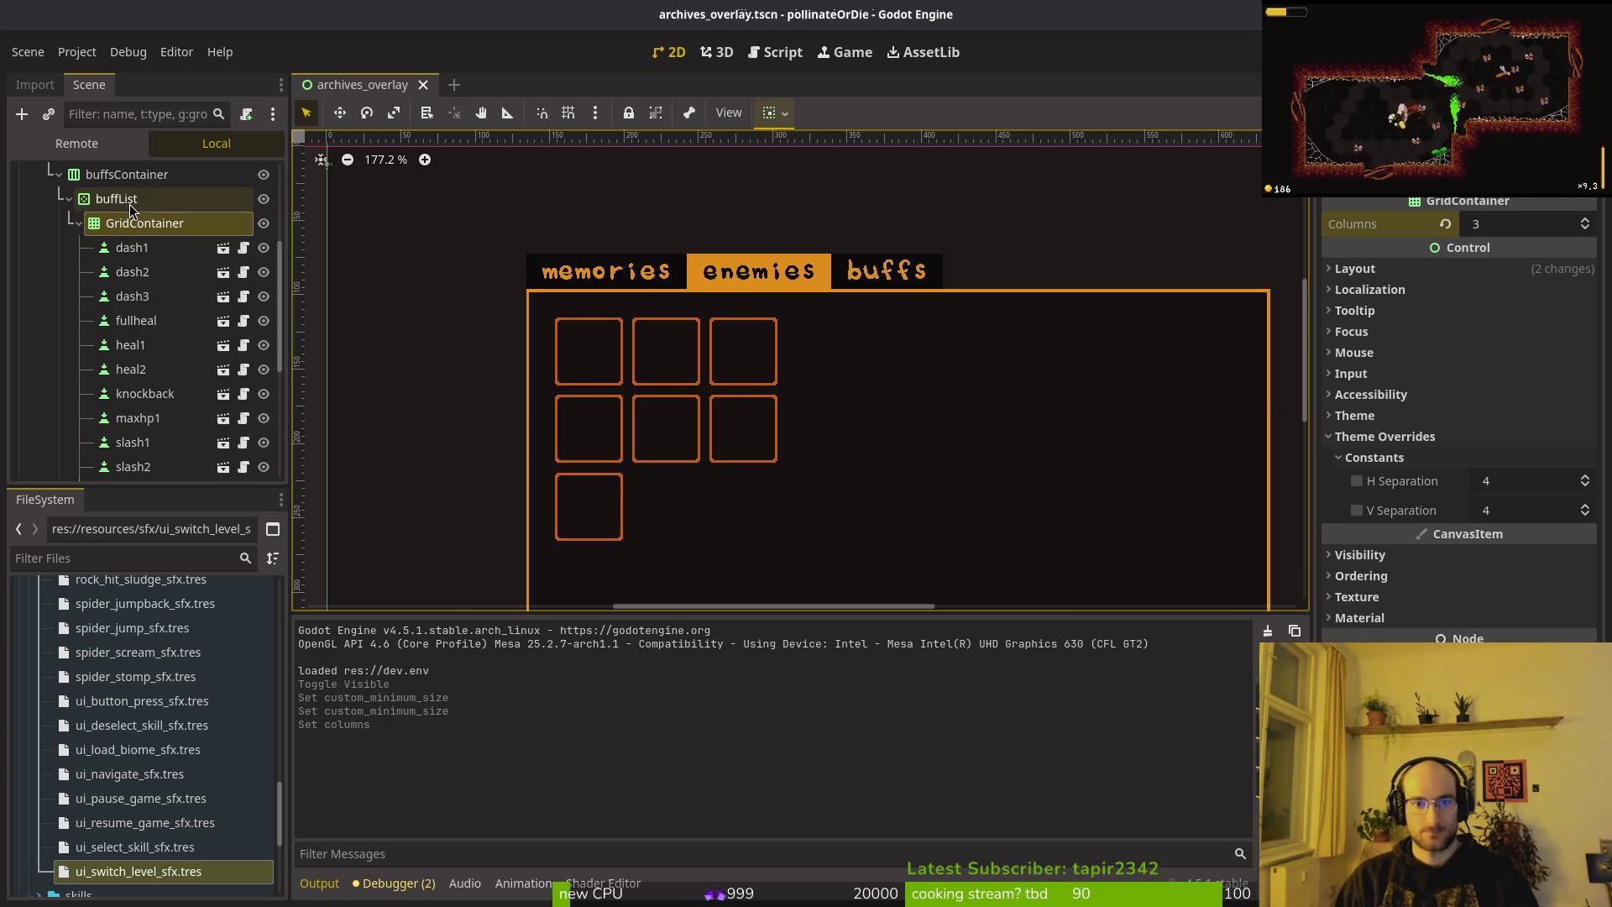
scroll(260, 210, up, 3)
click(263, 242)
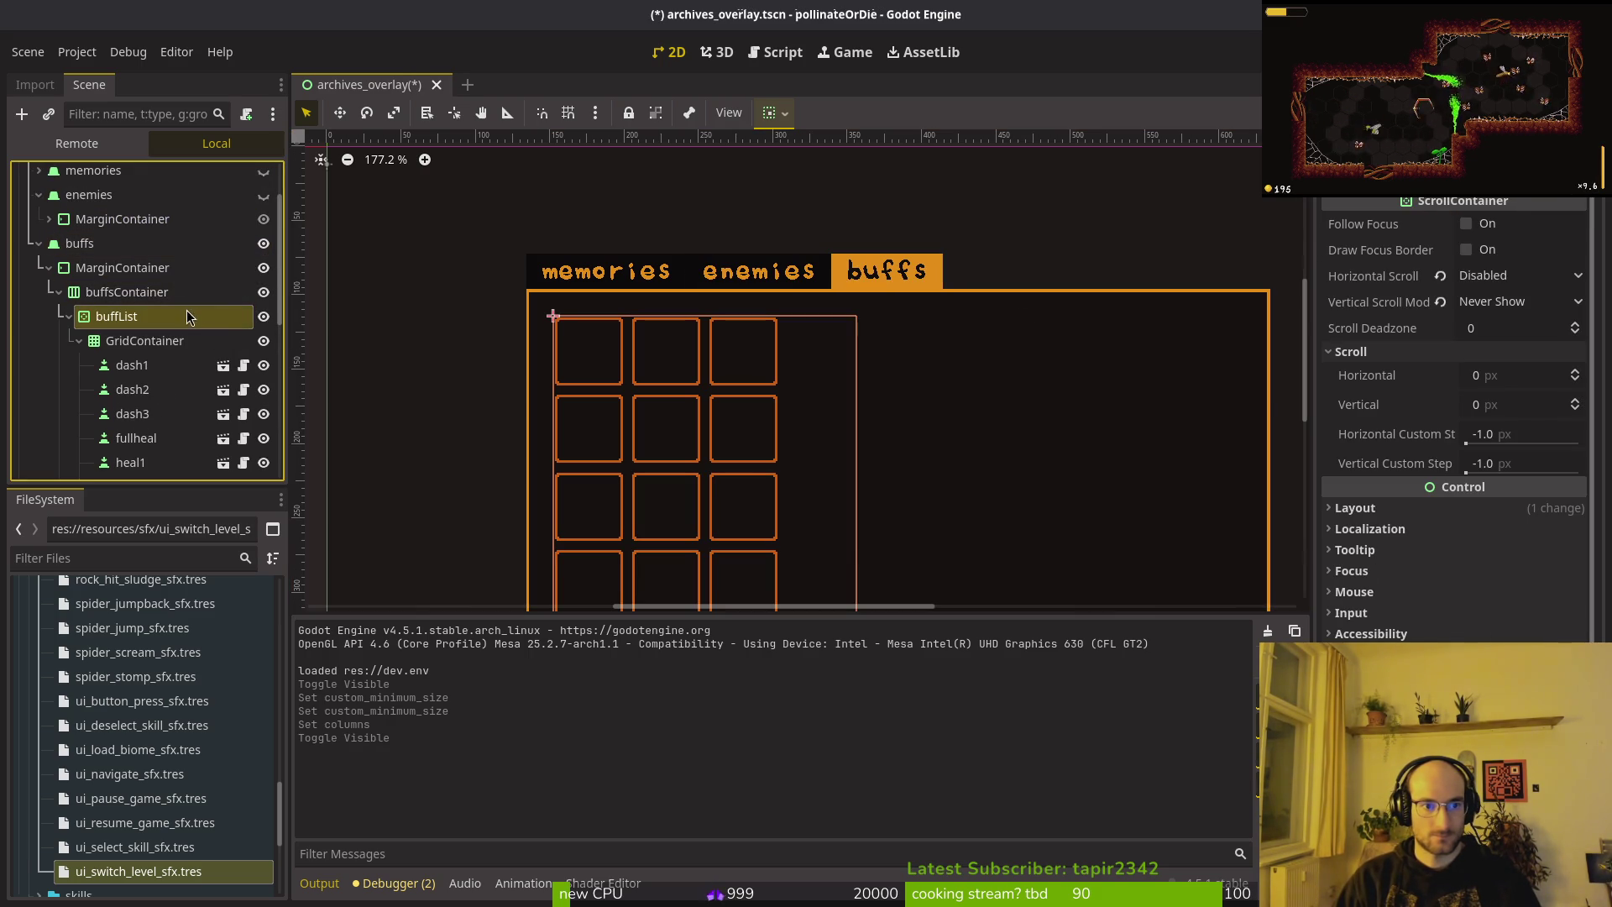
click(187, 316)
click(170, 344)
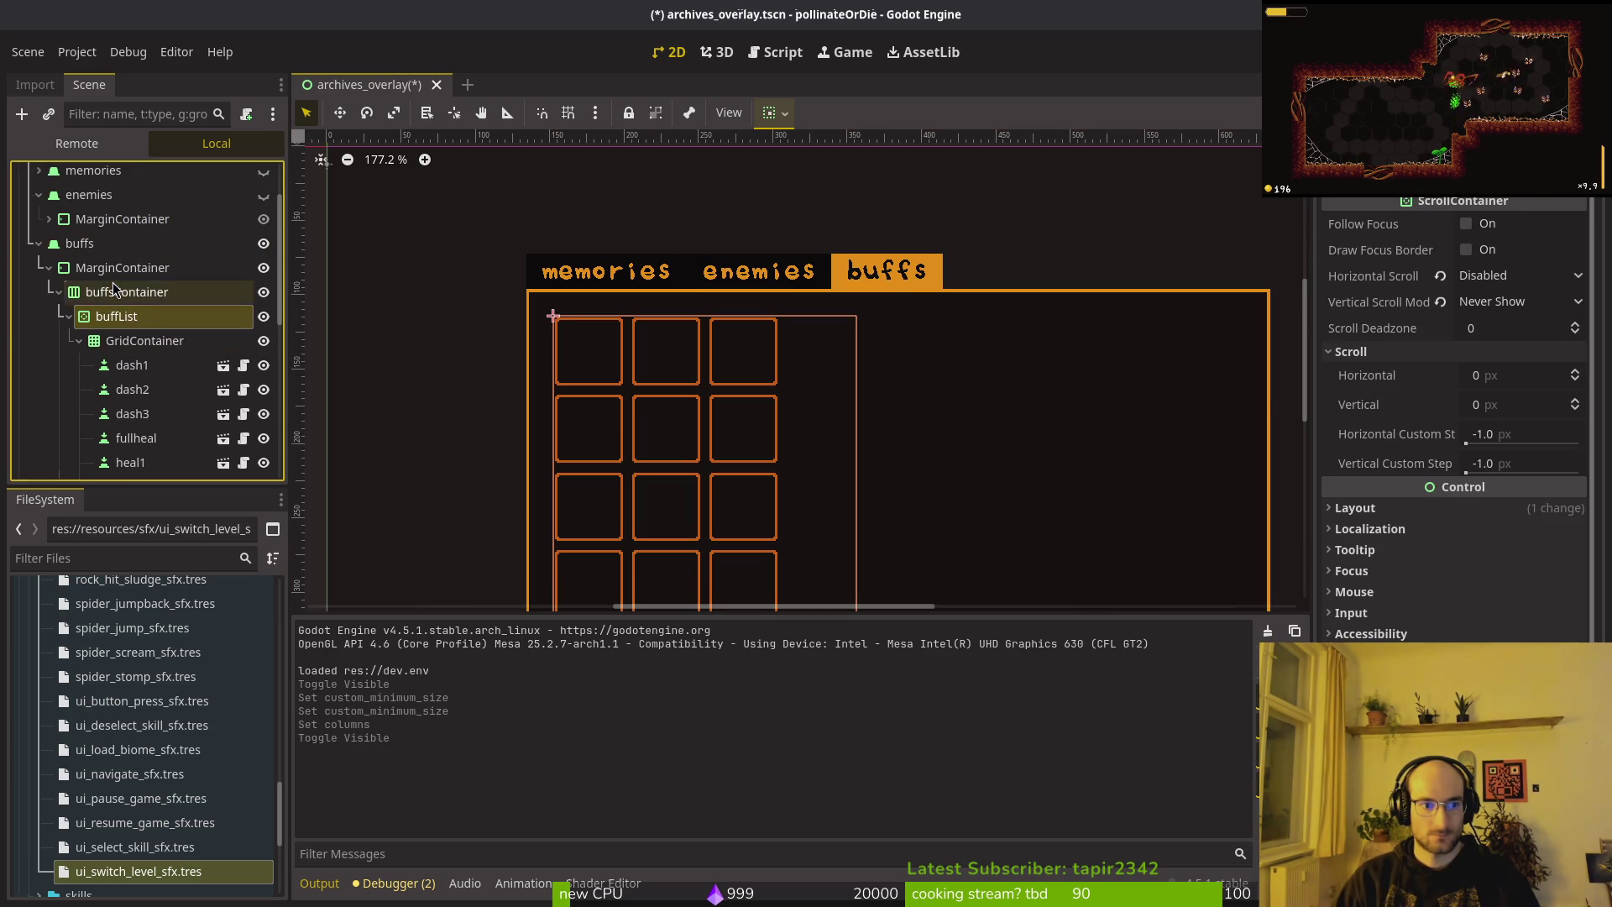
click(126, 316)
click(1355, 508)
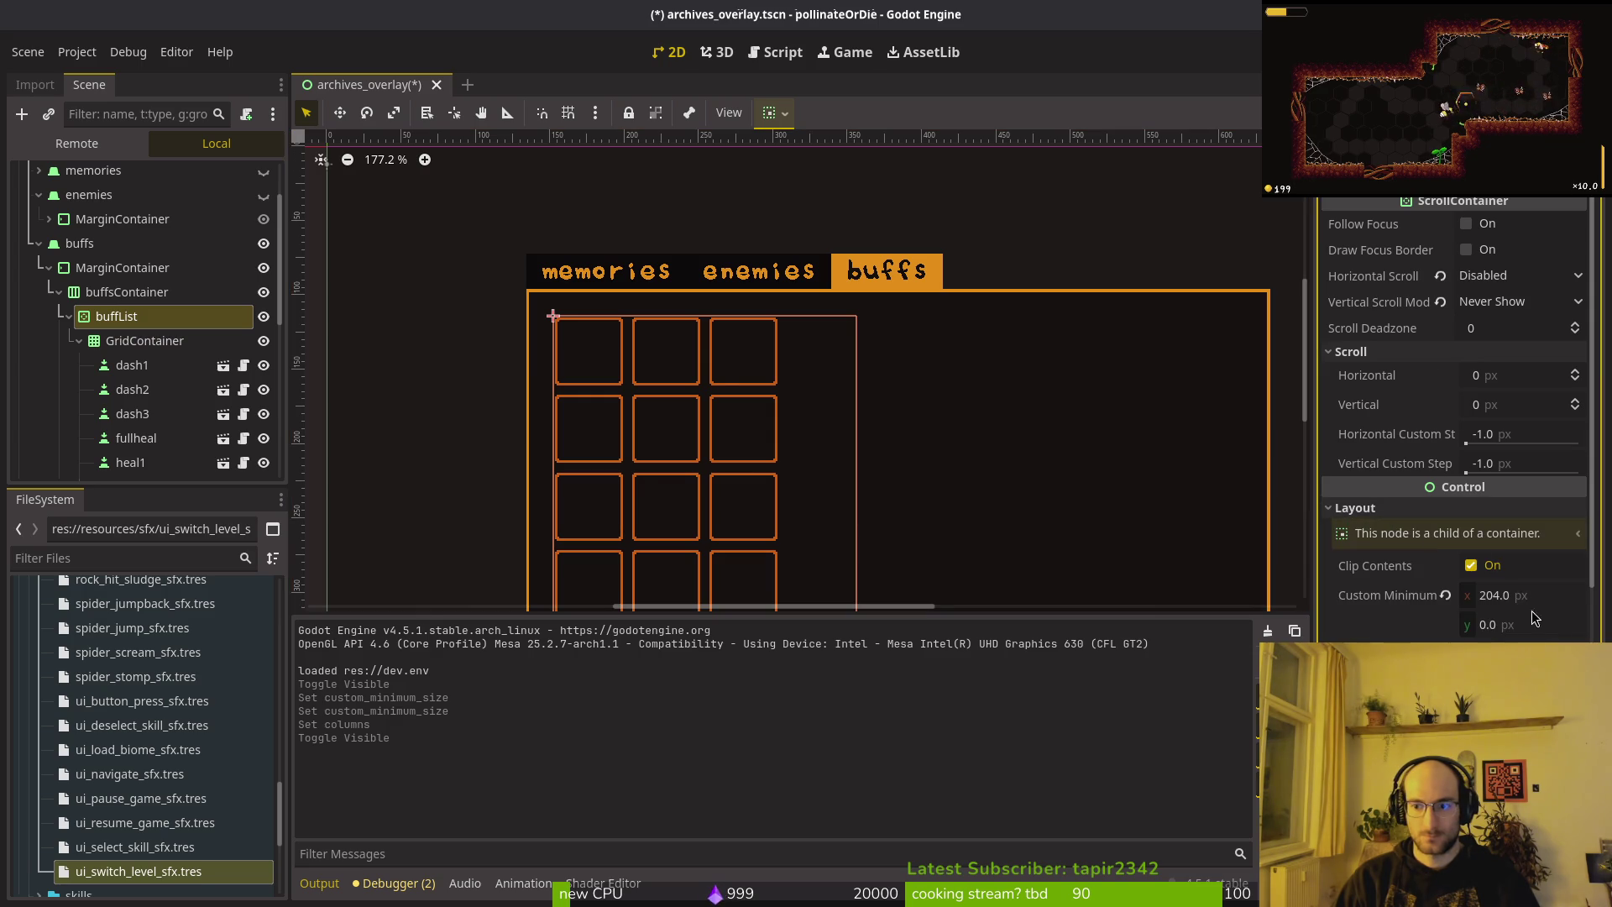
click(1531, 592)
text(152)
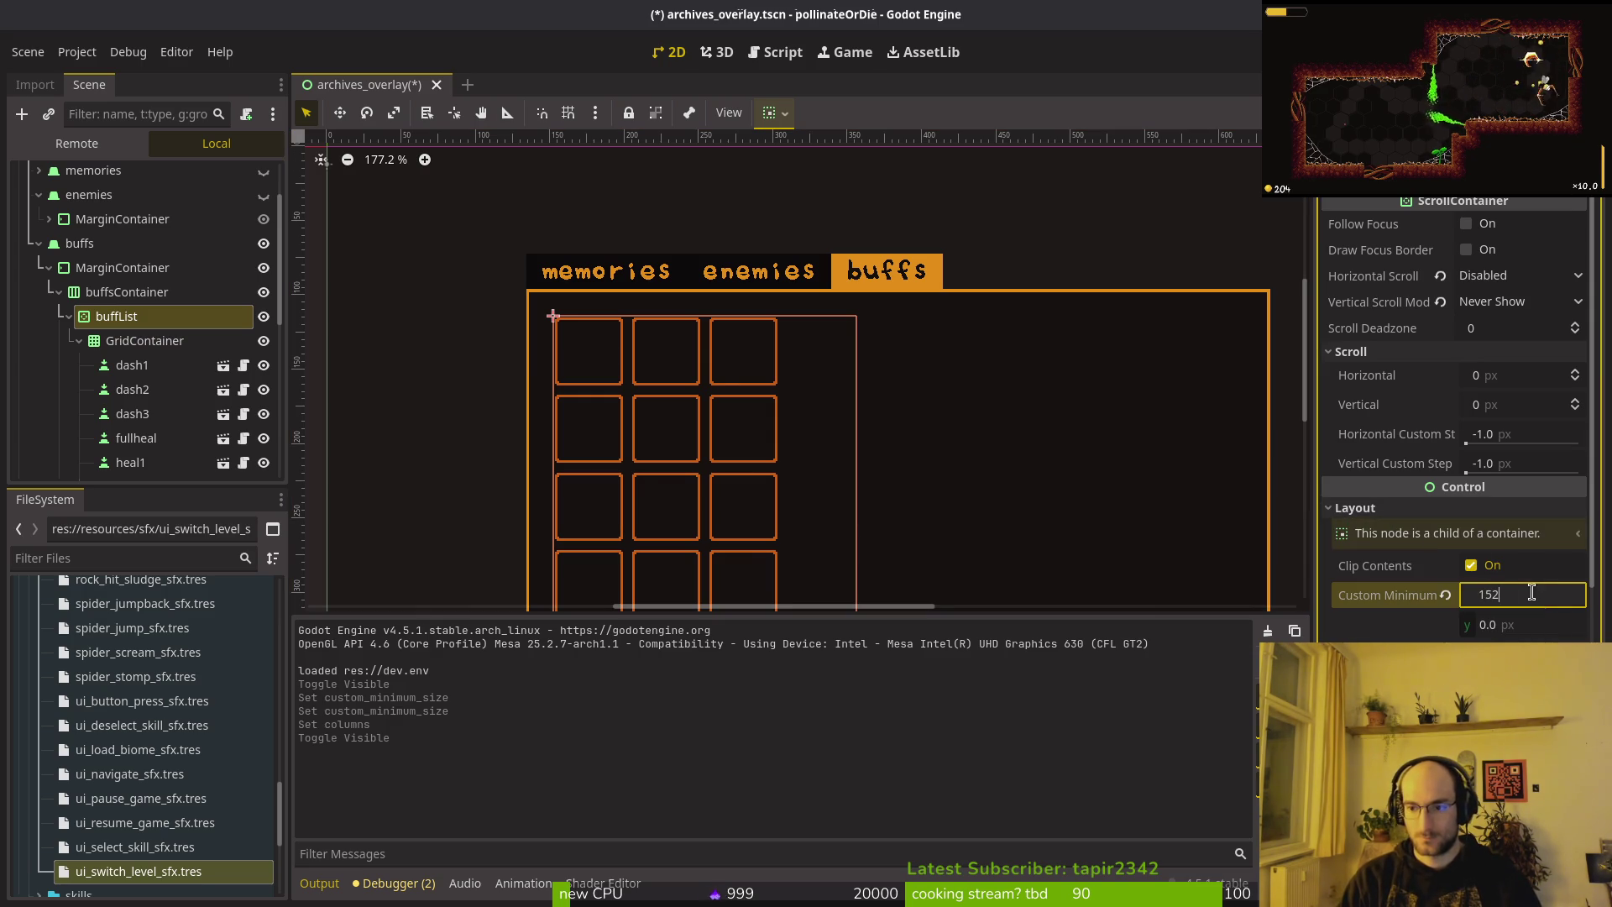
key(Return)
key(ctrl+s)
Select buffDetail, save the scene again, and run the game with F5.
scroll(70, 323, up, 2)
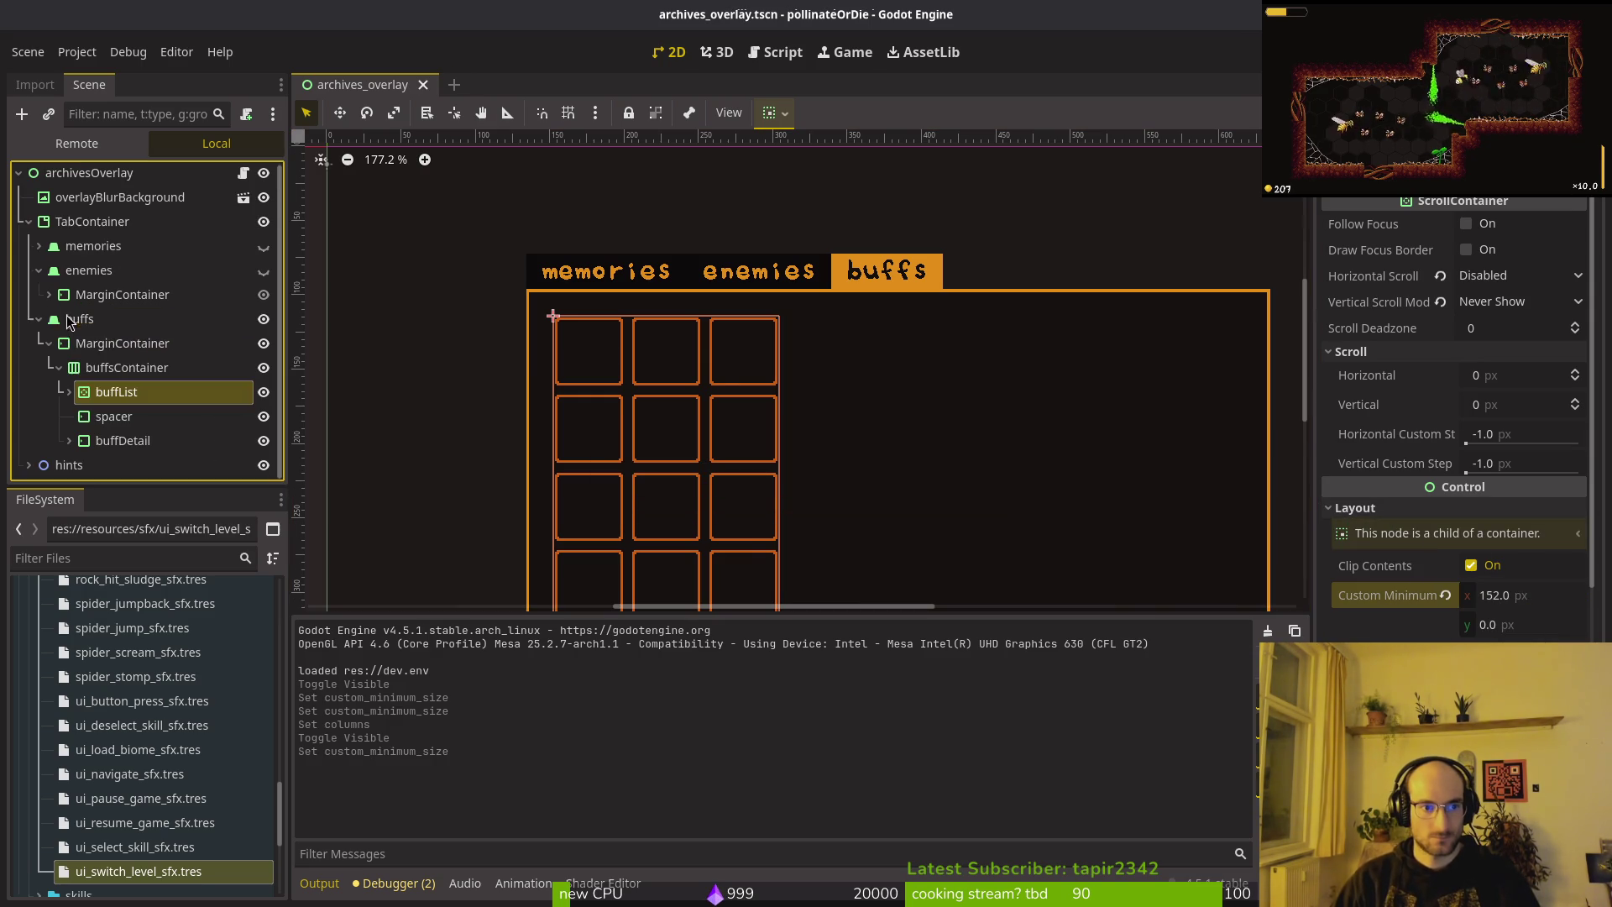
click(123, 440)
key(ctrl+s)
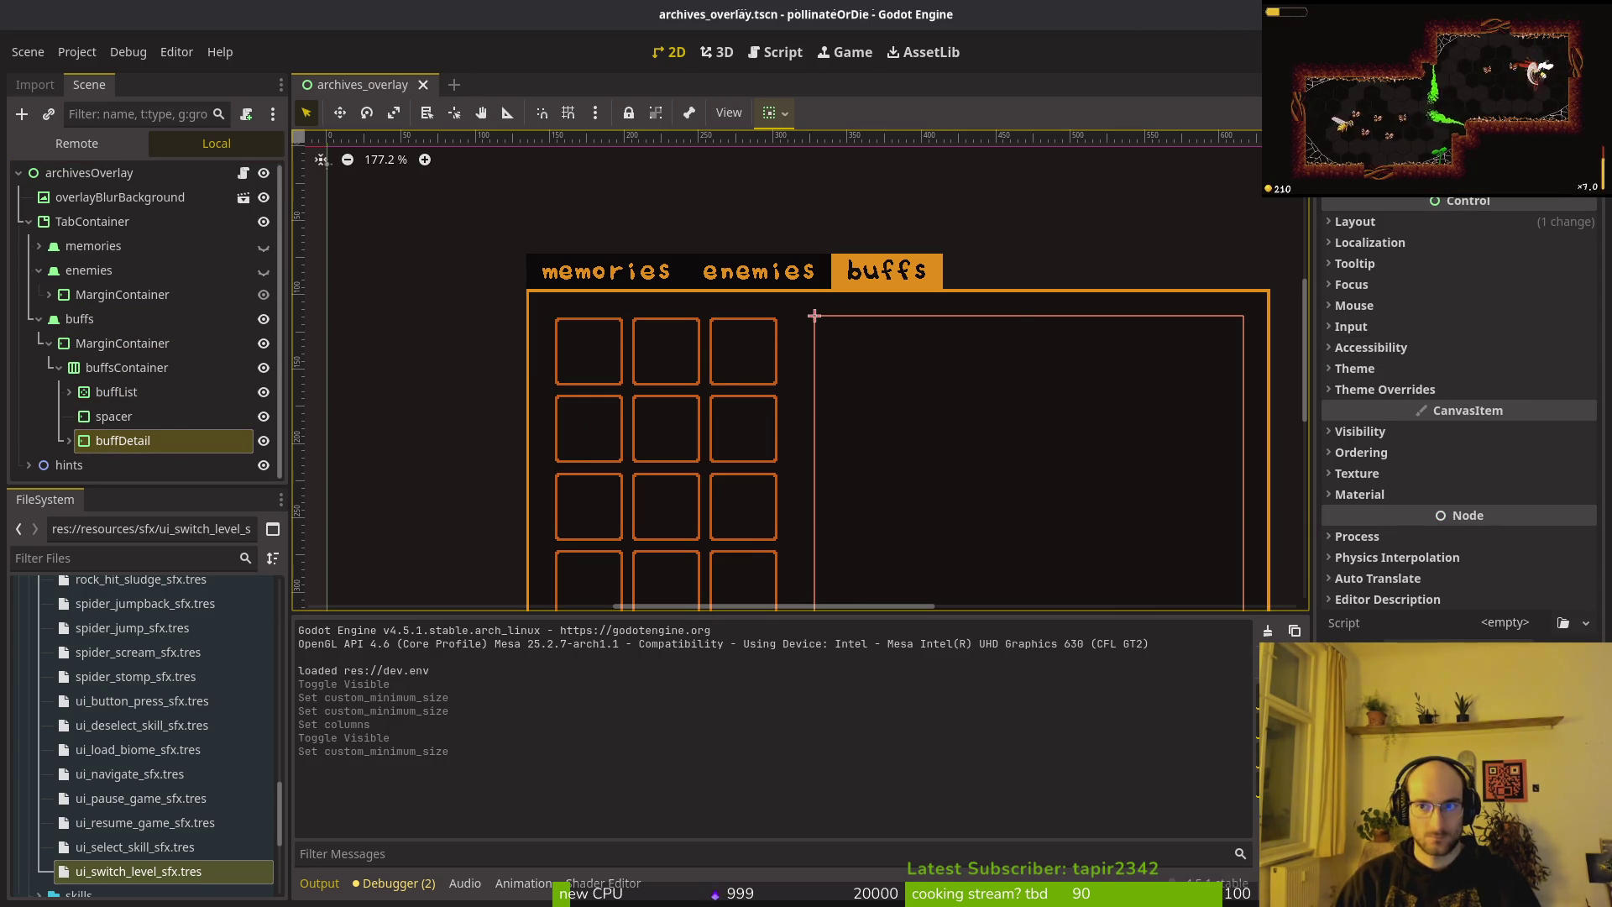
key(F5)
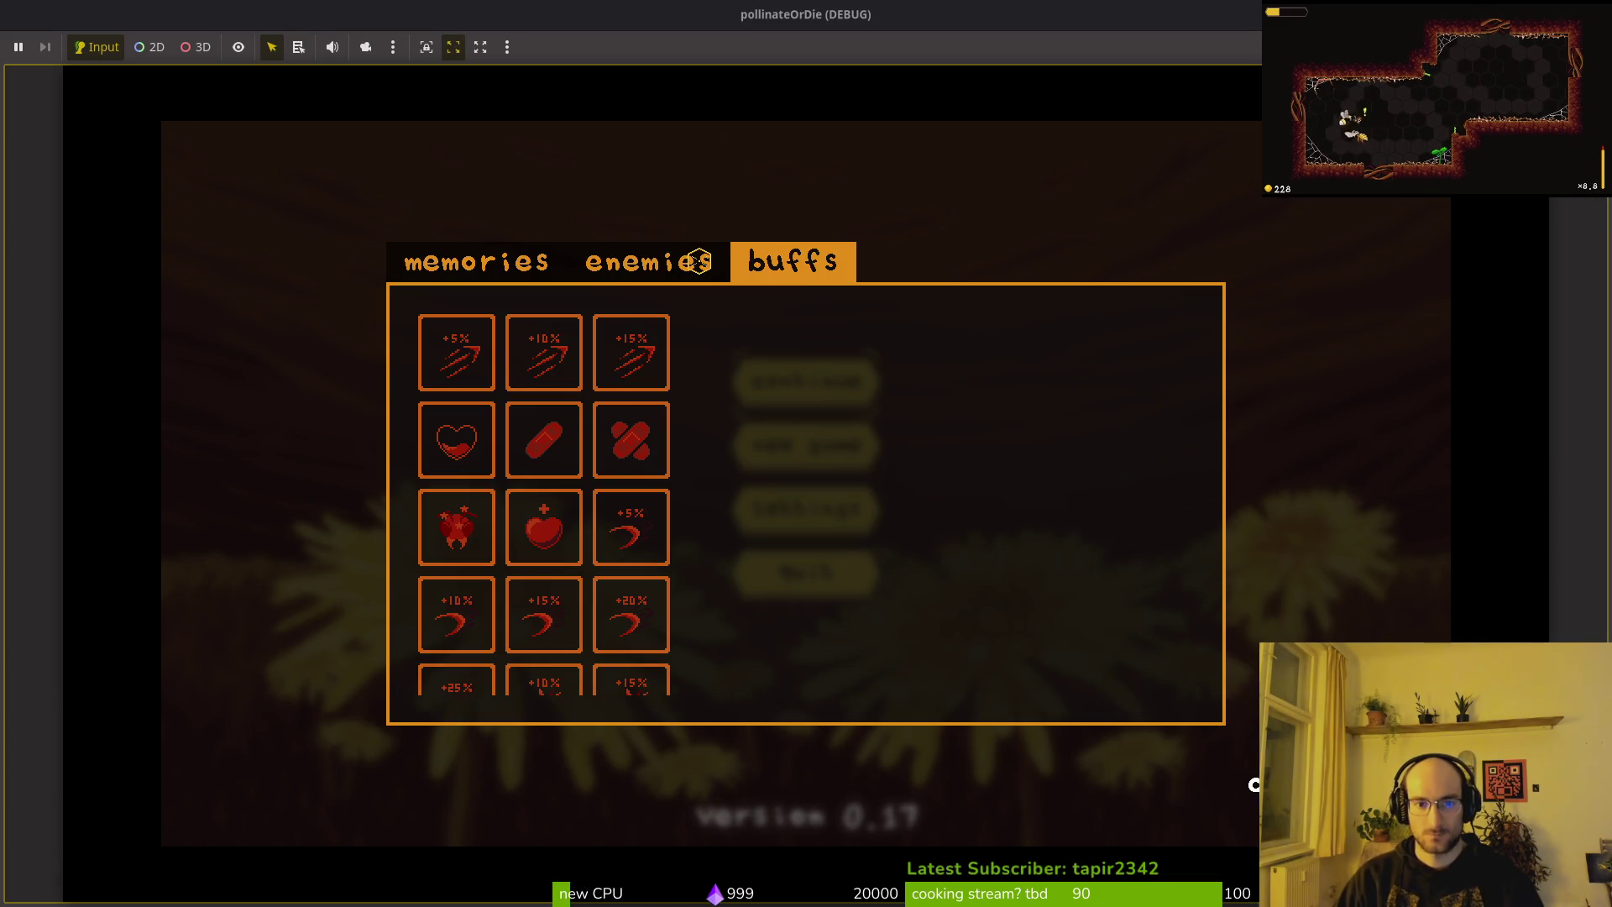
Relaunch the game from the local scene tree and start playing from the main menu.
key(alt+Tab)
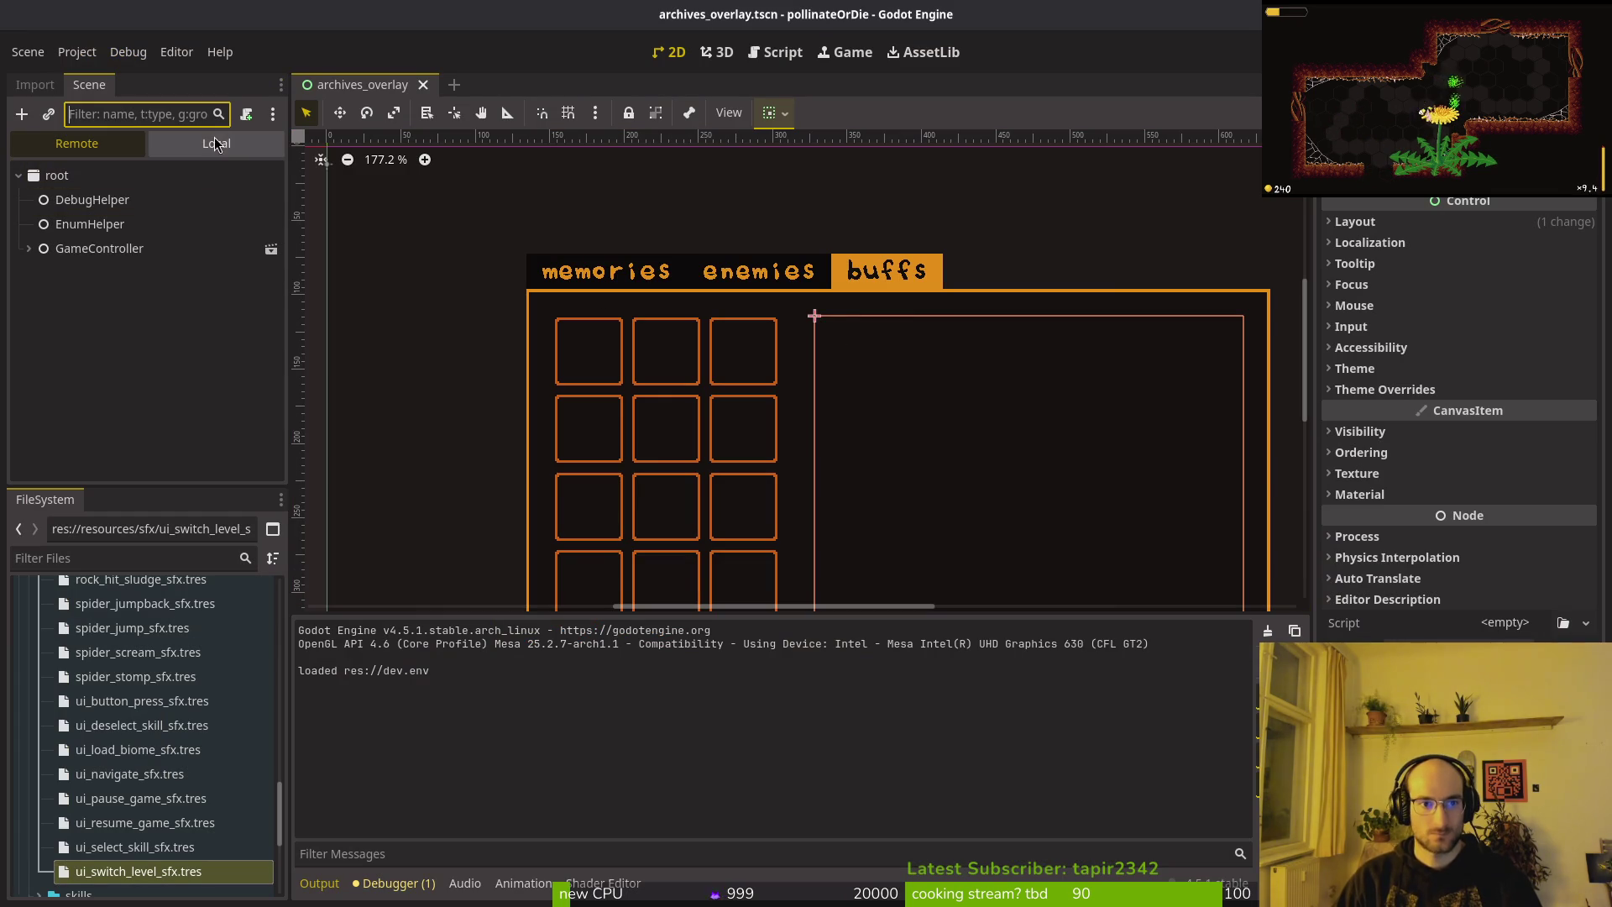
click(213, 144)
key(F5)
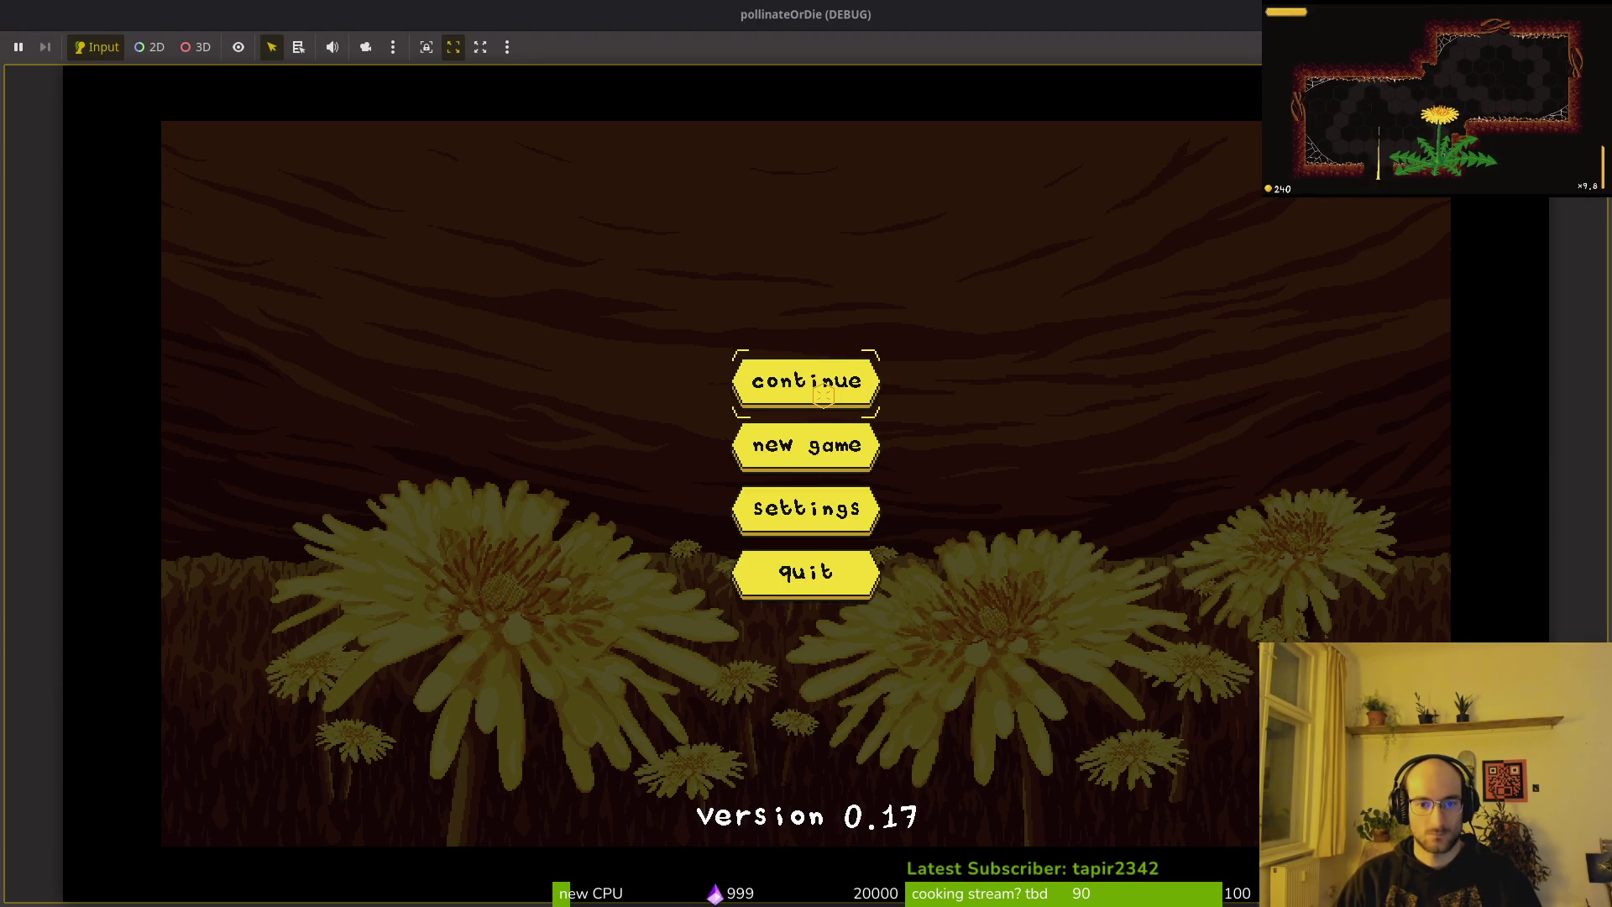
click(827, 380)
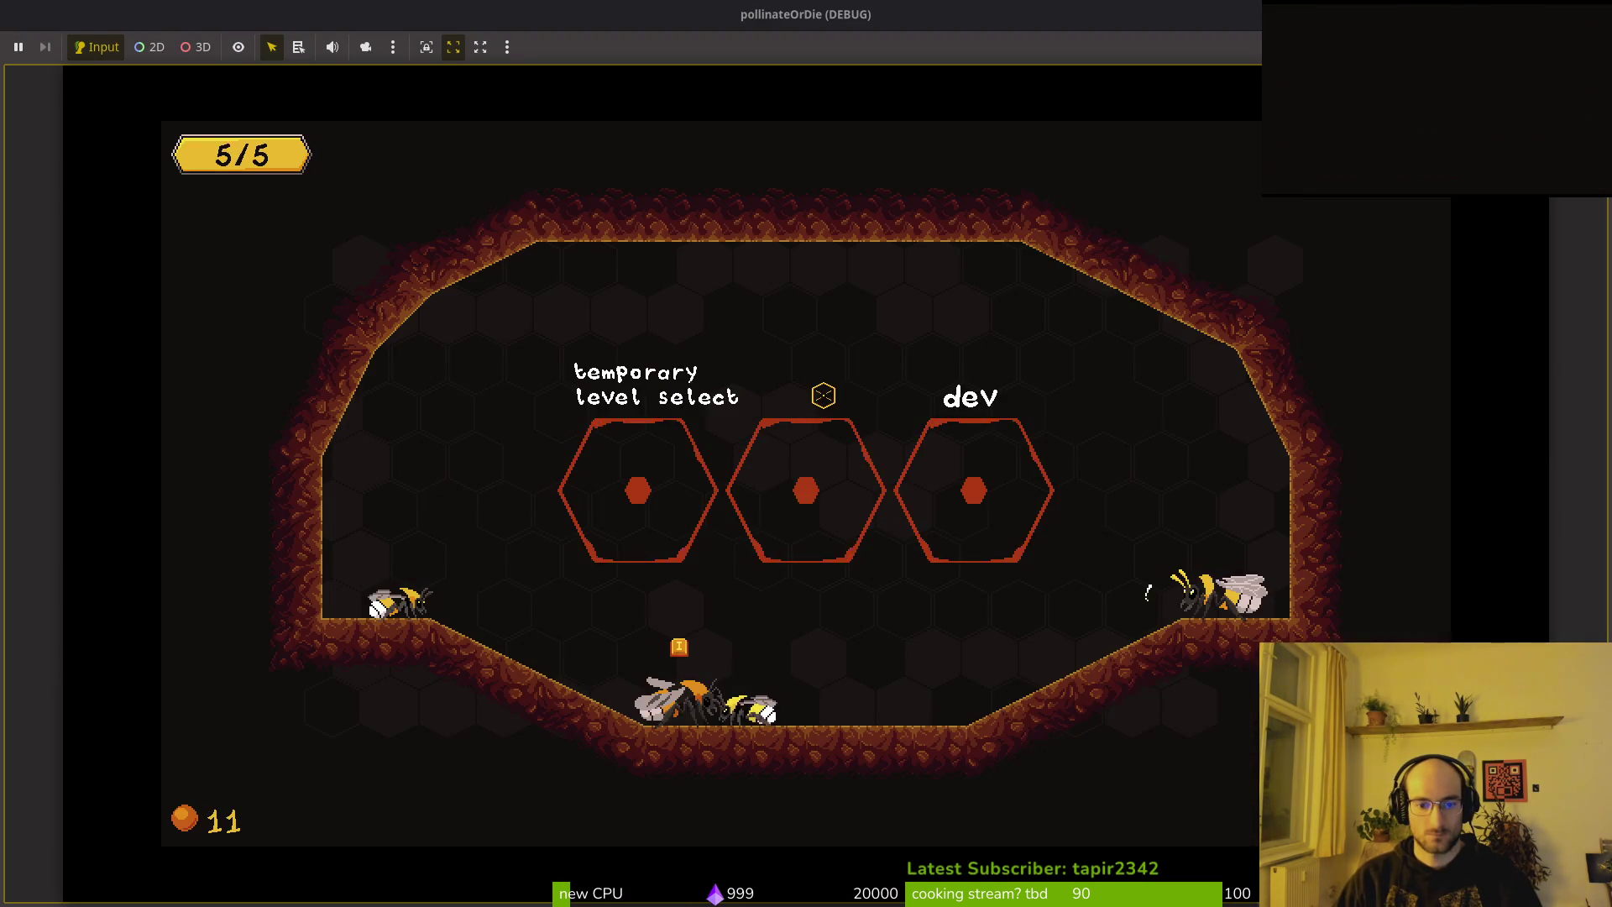
Browse the 3-column buffs and enemies grids and the memories tab in the archives.
key(Right)
key(Right)
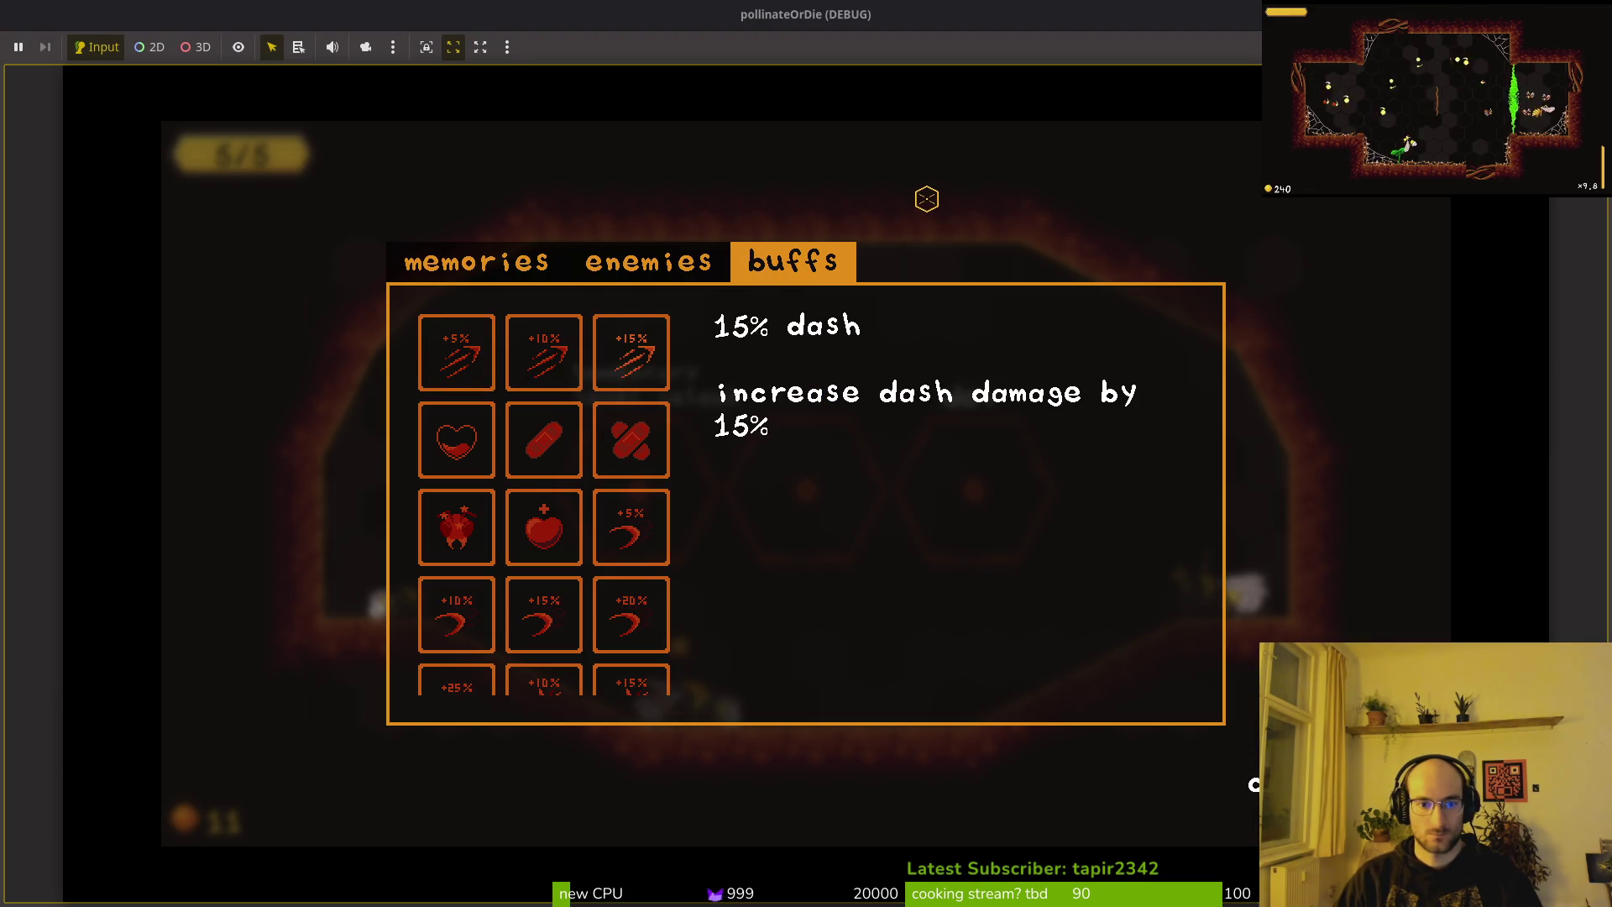
key(Down)
key(Down)
key(Down)
key(Left)
key(Left)
key(Down)
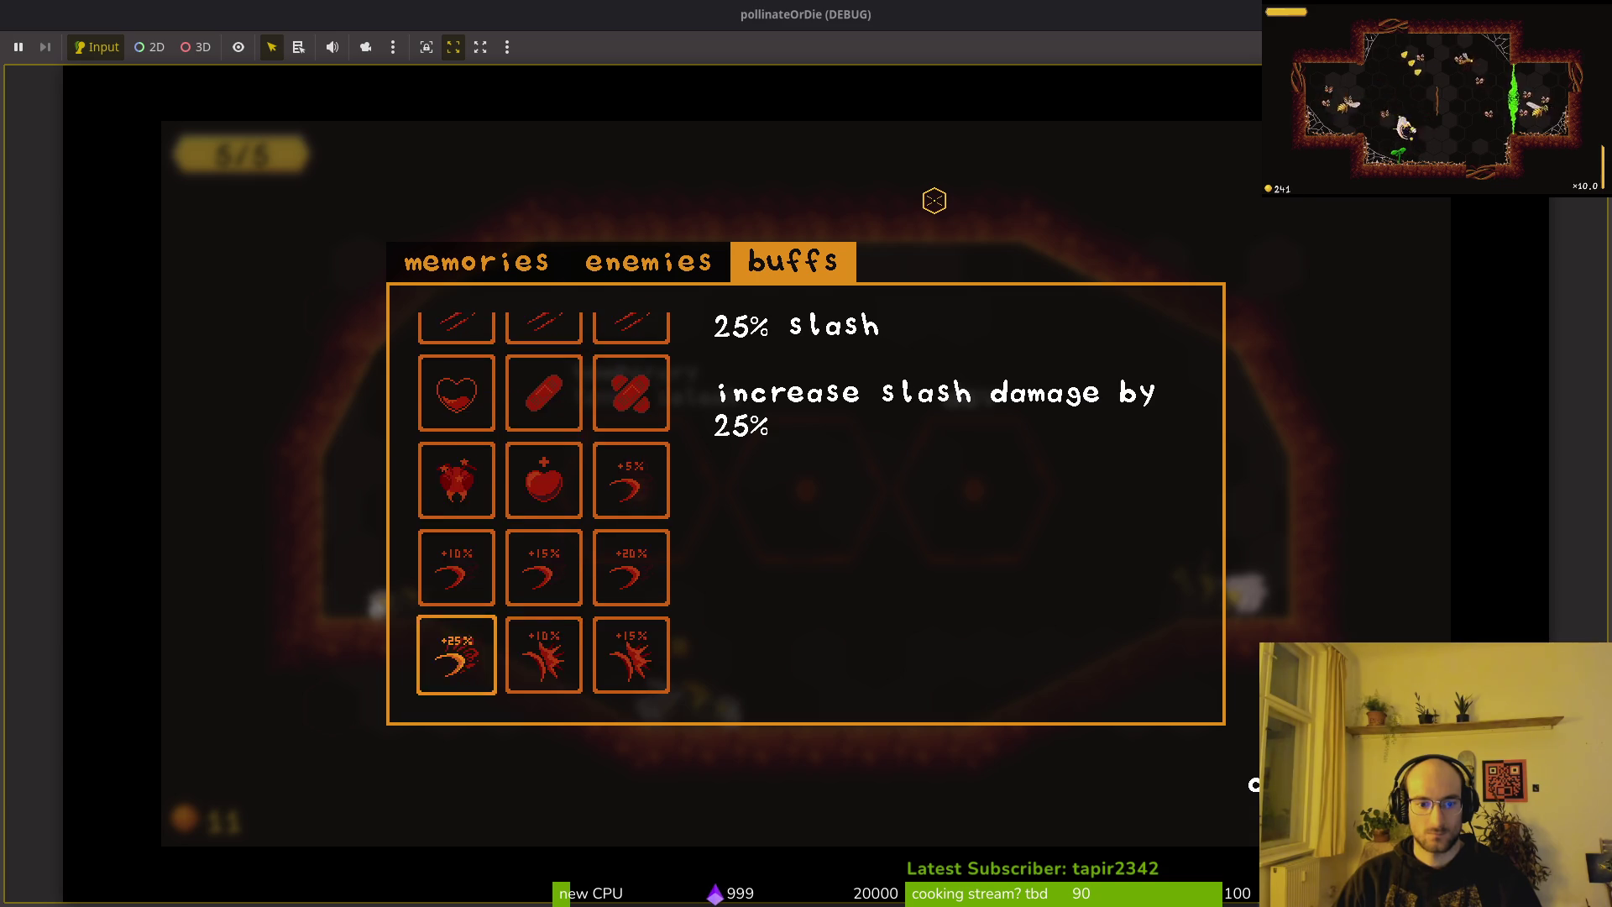
key(Up)
key(Up)
key(Up)
key(Down)
click(655, 246)
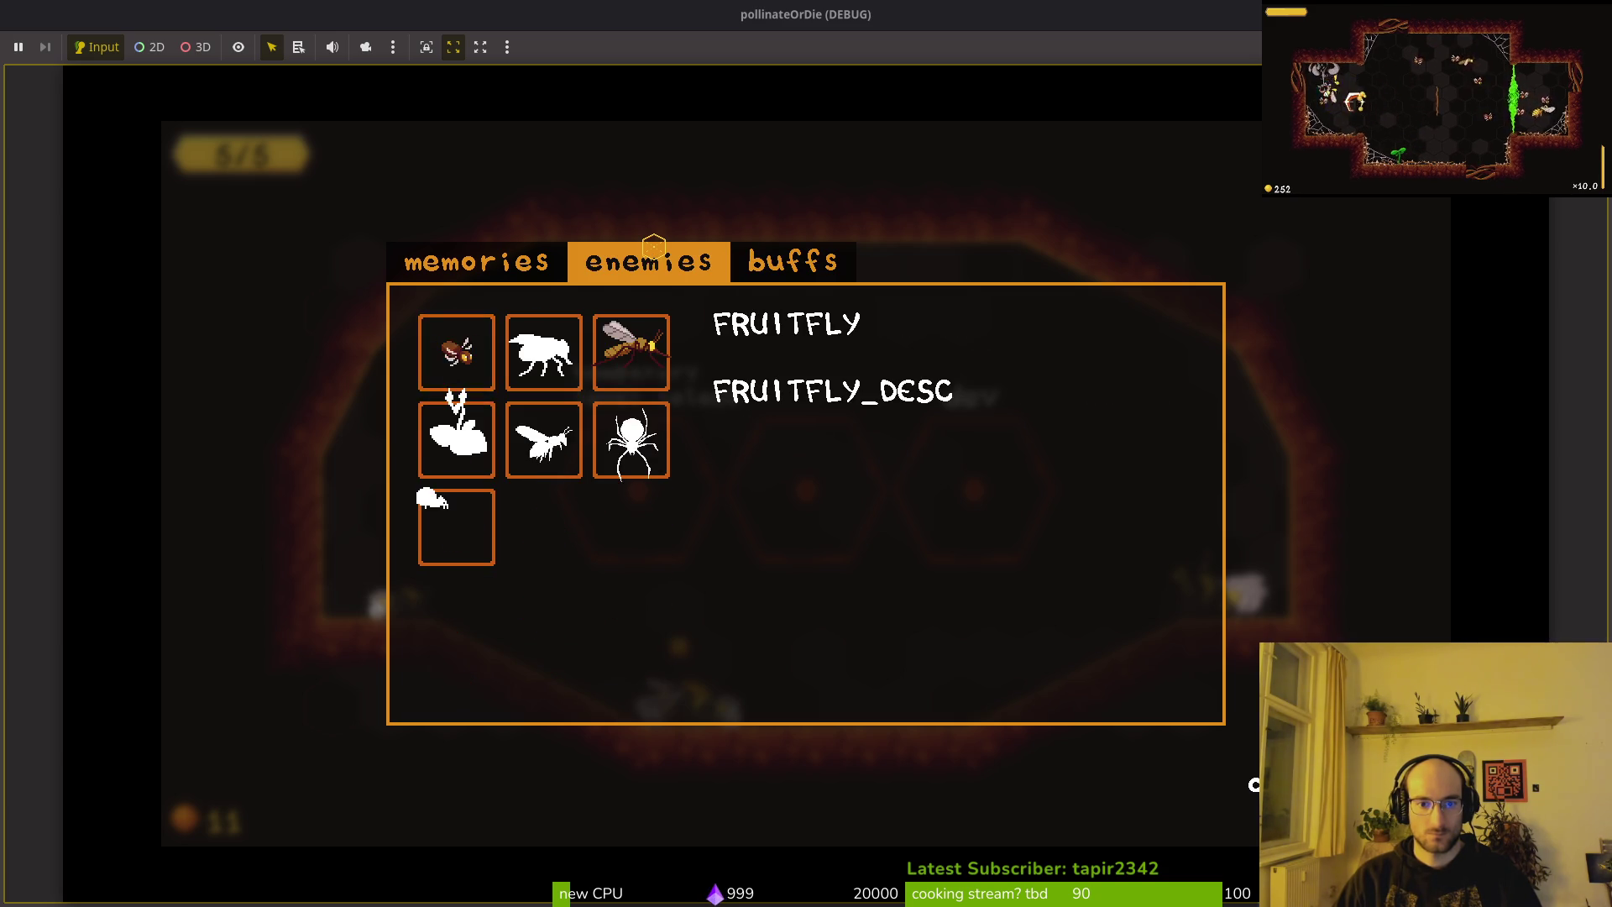
key(Down)
key(Right)
key(Up)
key(Left)
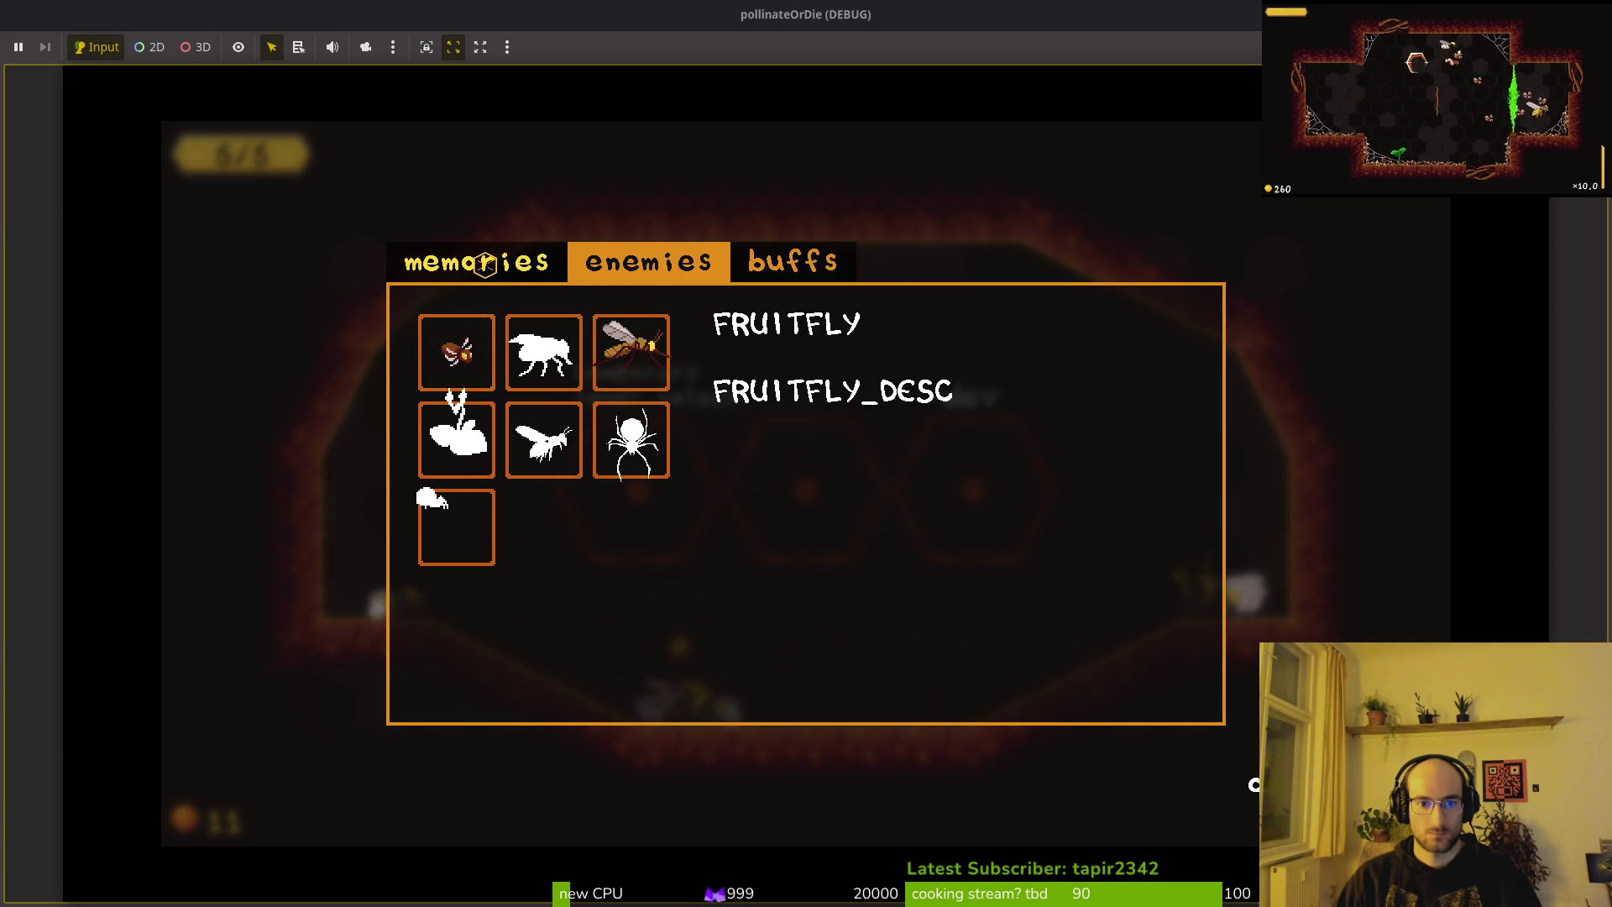
click(485, 263)
click(763, 257)
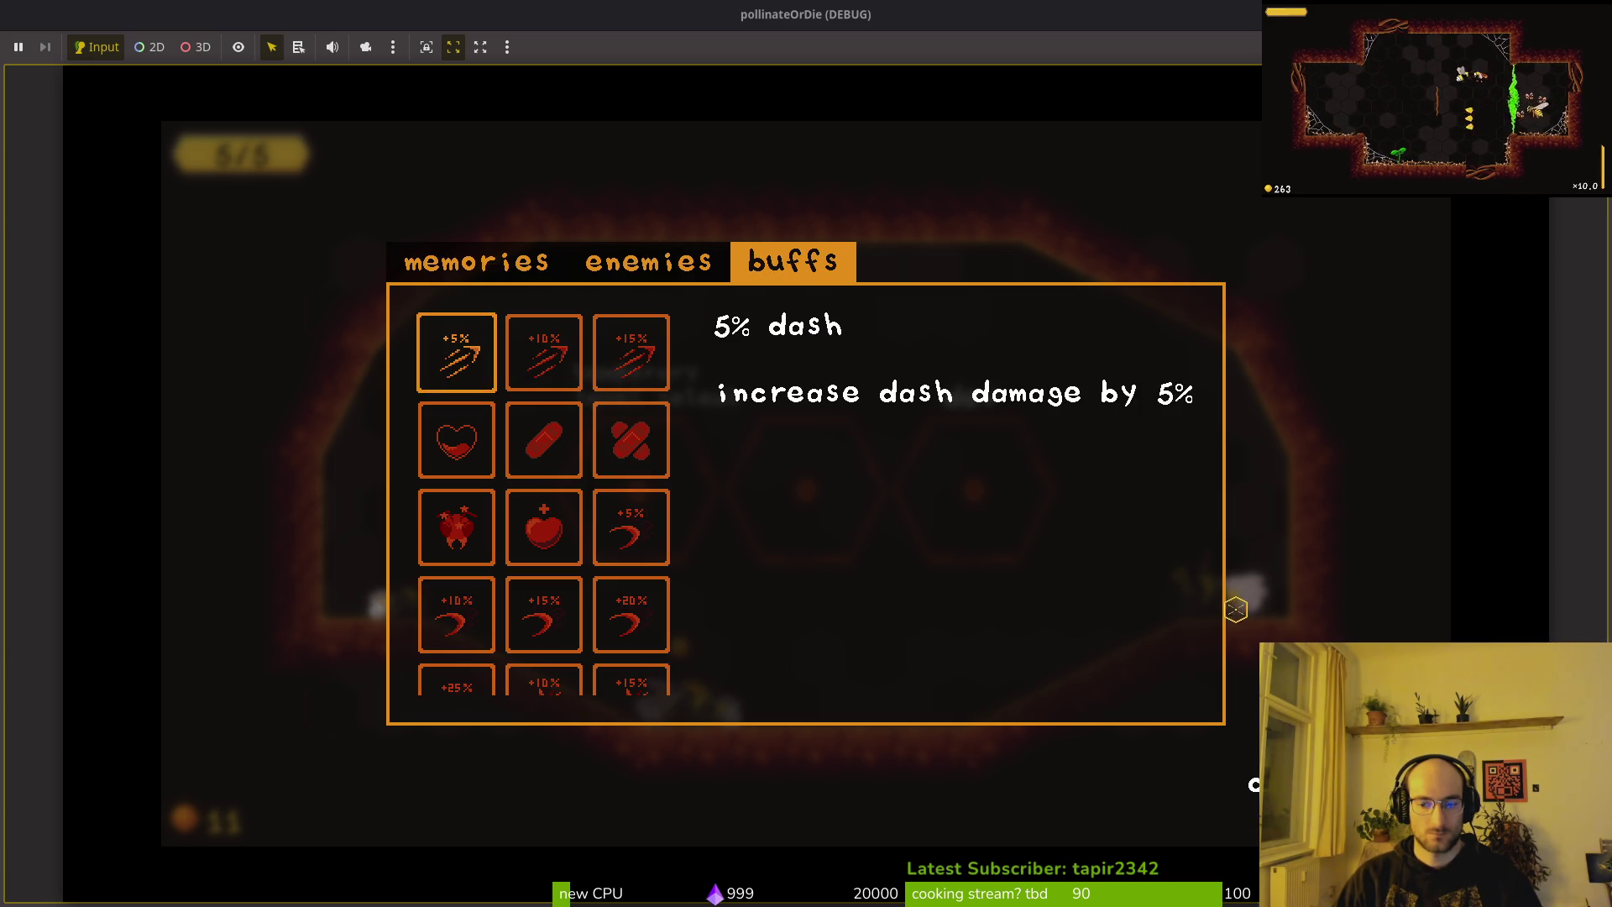
Close the archives, quit to the main menu from the pause menu, and stop the game.
key(Escape)
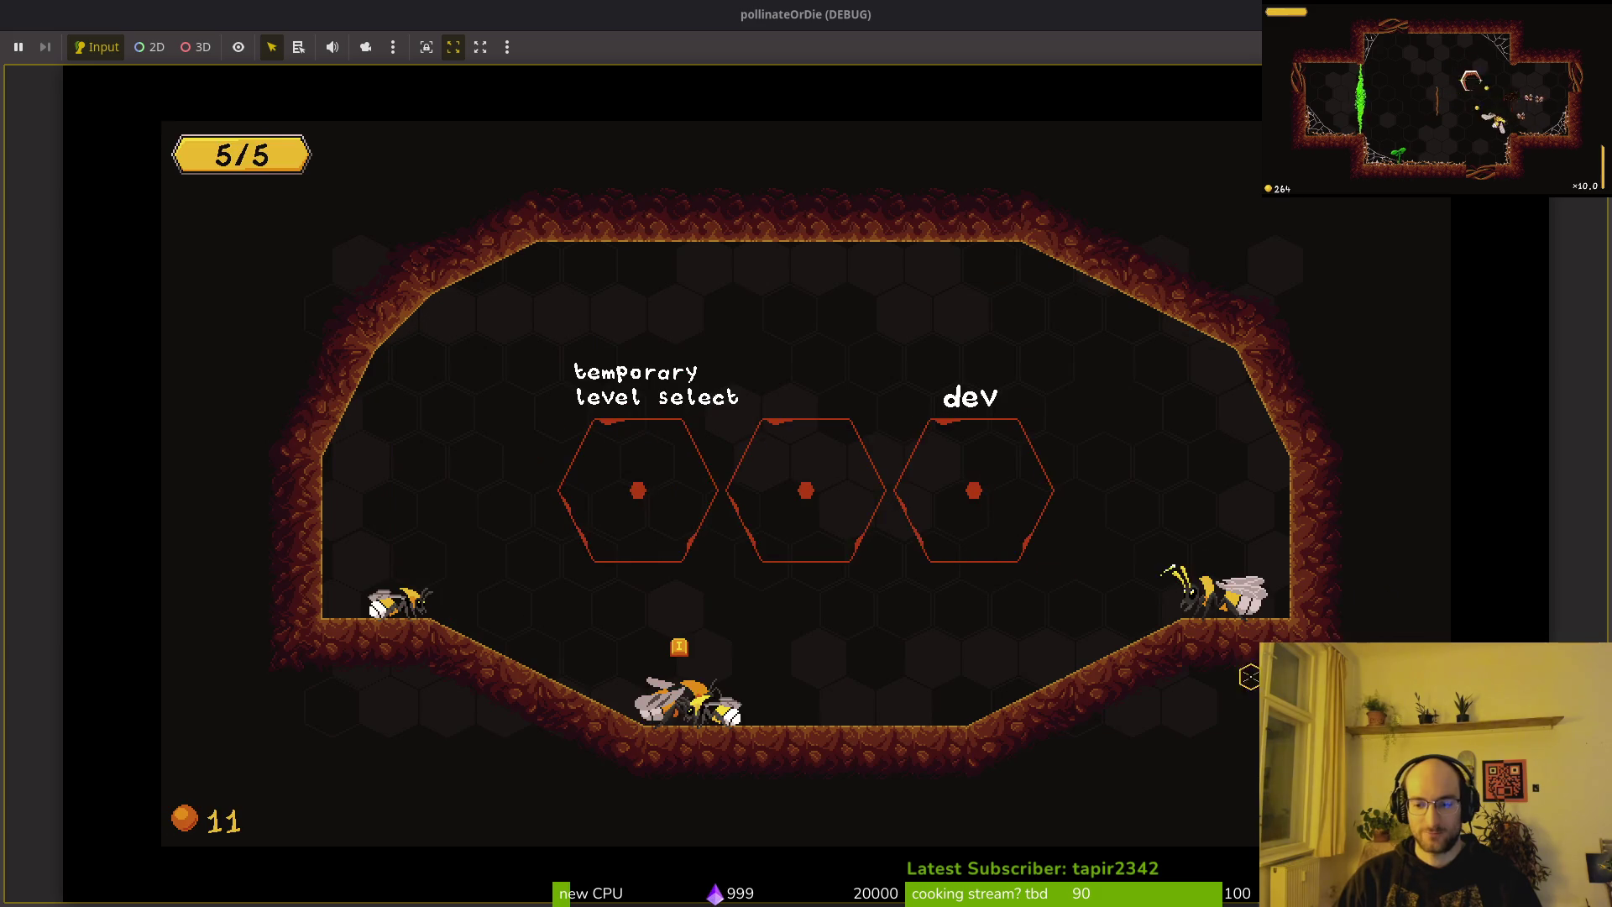
key(Escape)
key(Down)
key(Down)
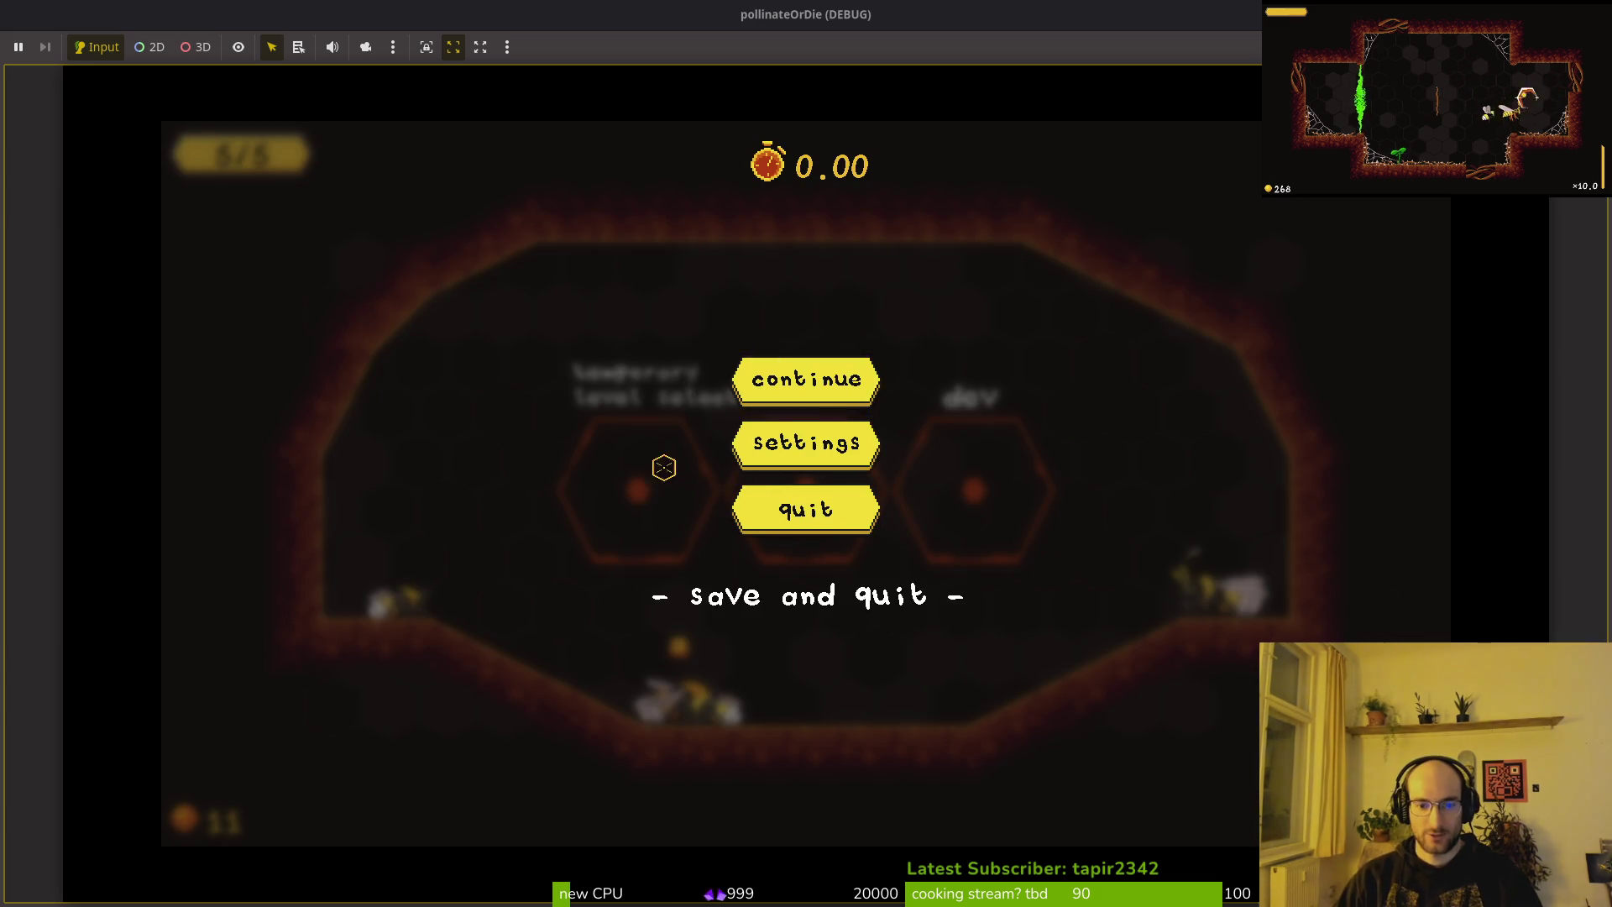
key(Return)
click(719, 515)
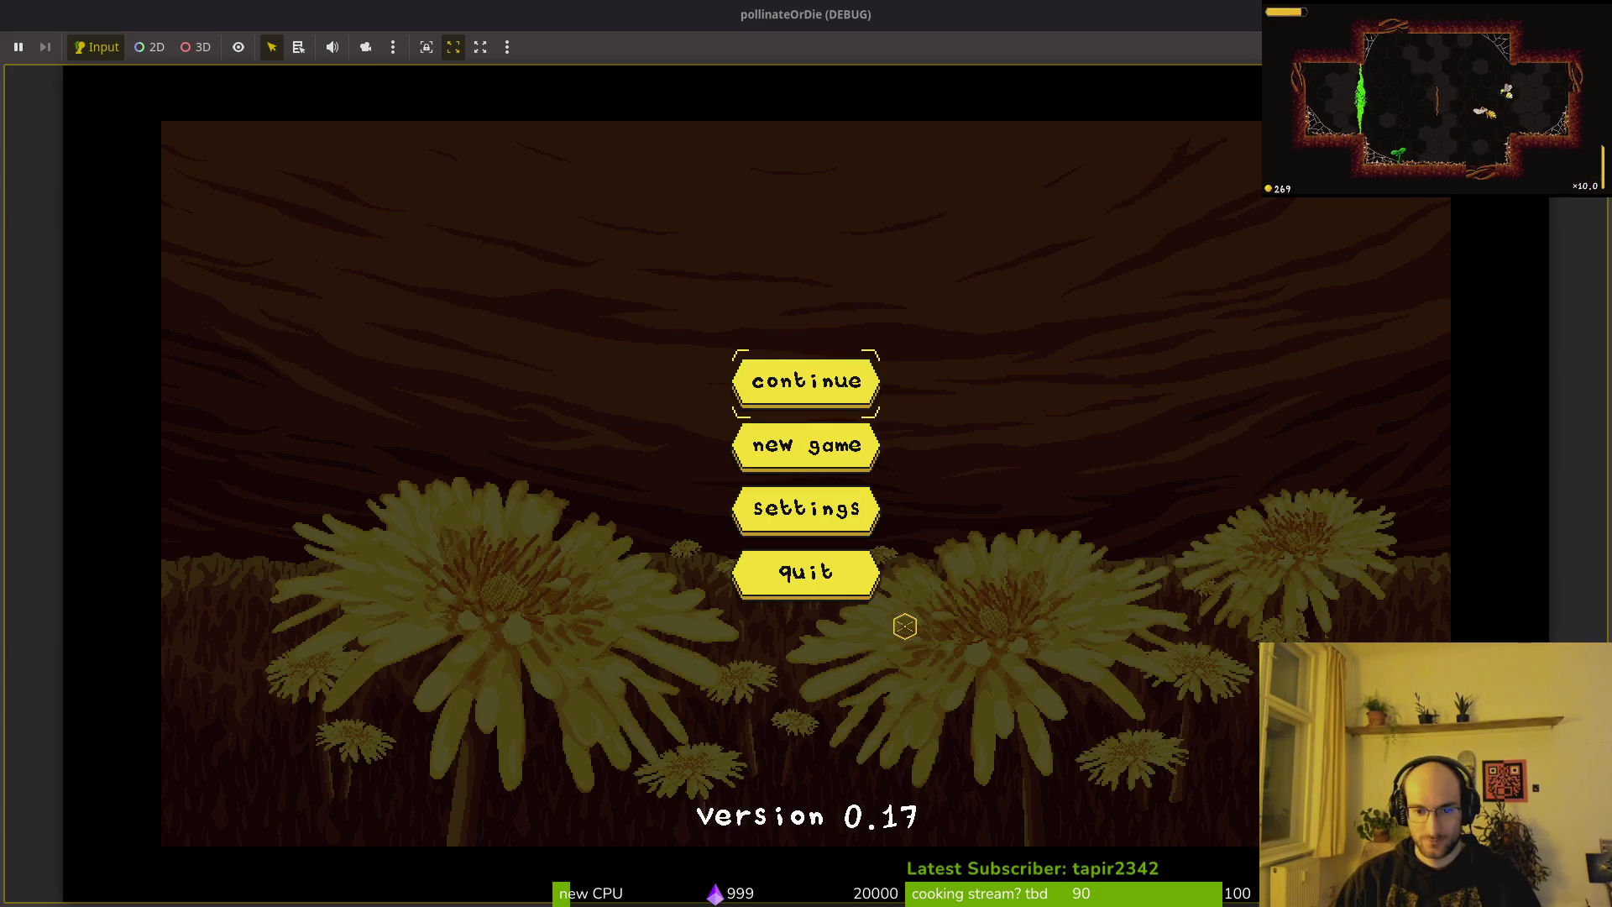
key(F8)
Run tig in the terminal and review the archives_overlay.tscn diff.
key(alt+Tab)
text(tig)
key(Return)
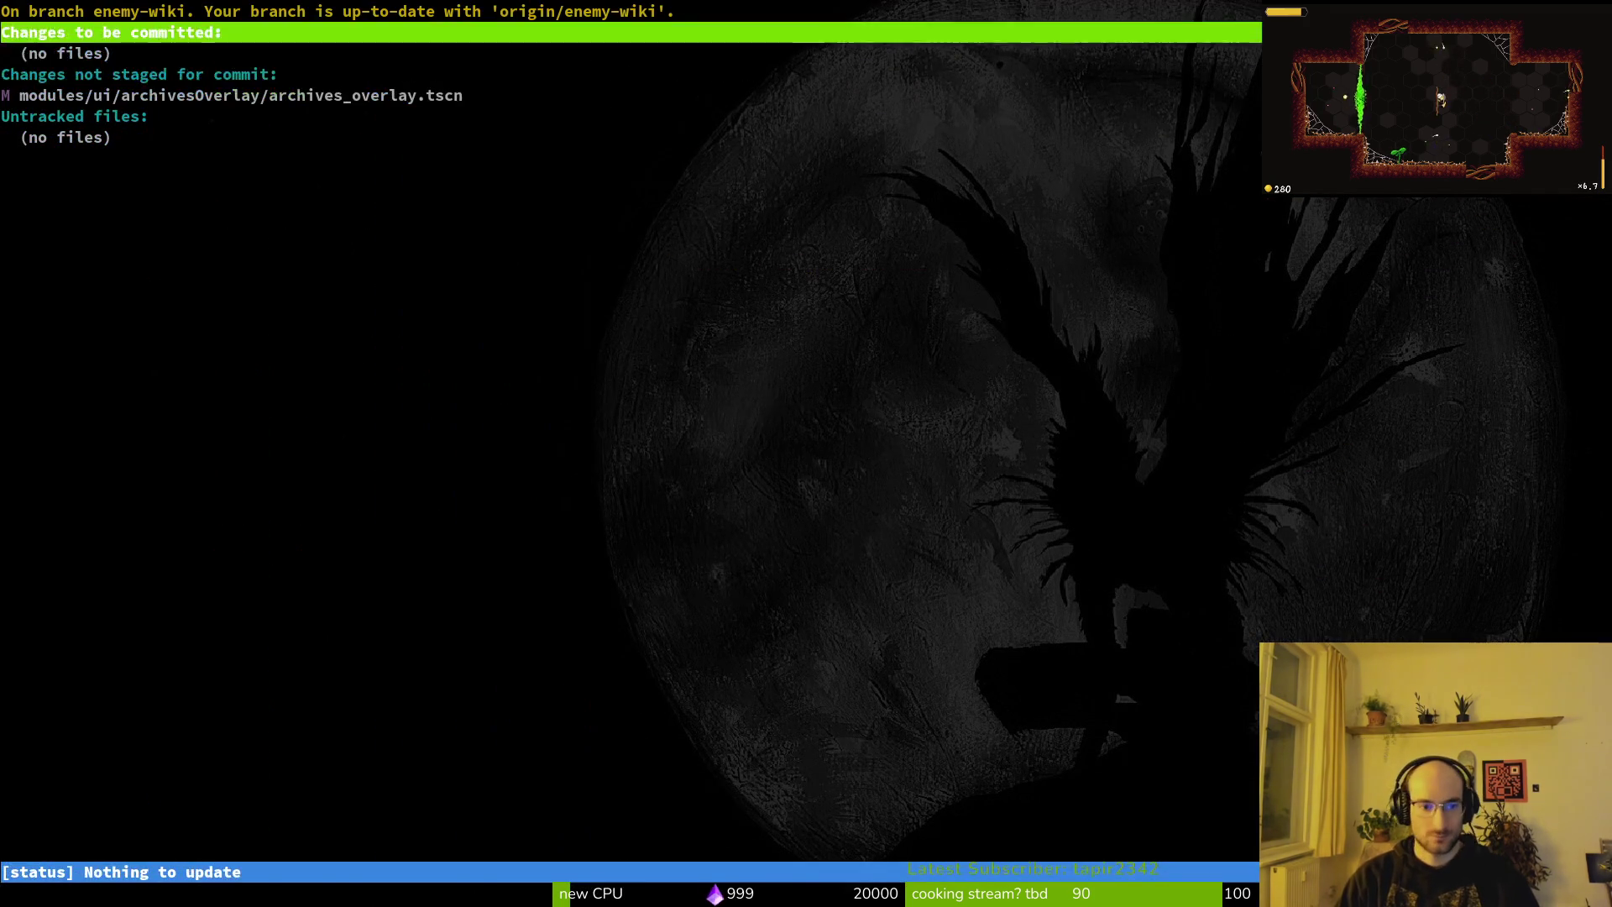
key(Down)
key(Down)
key(Down)
key(Return)
key(1)
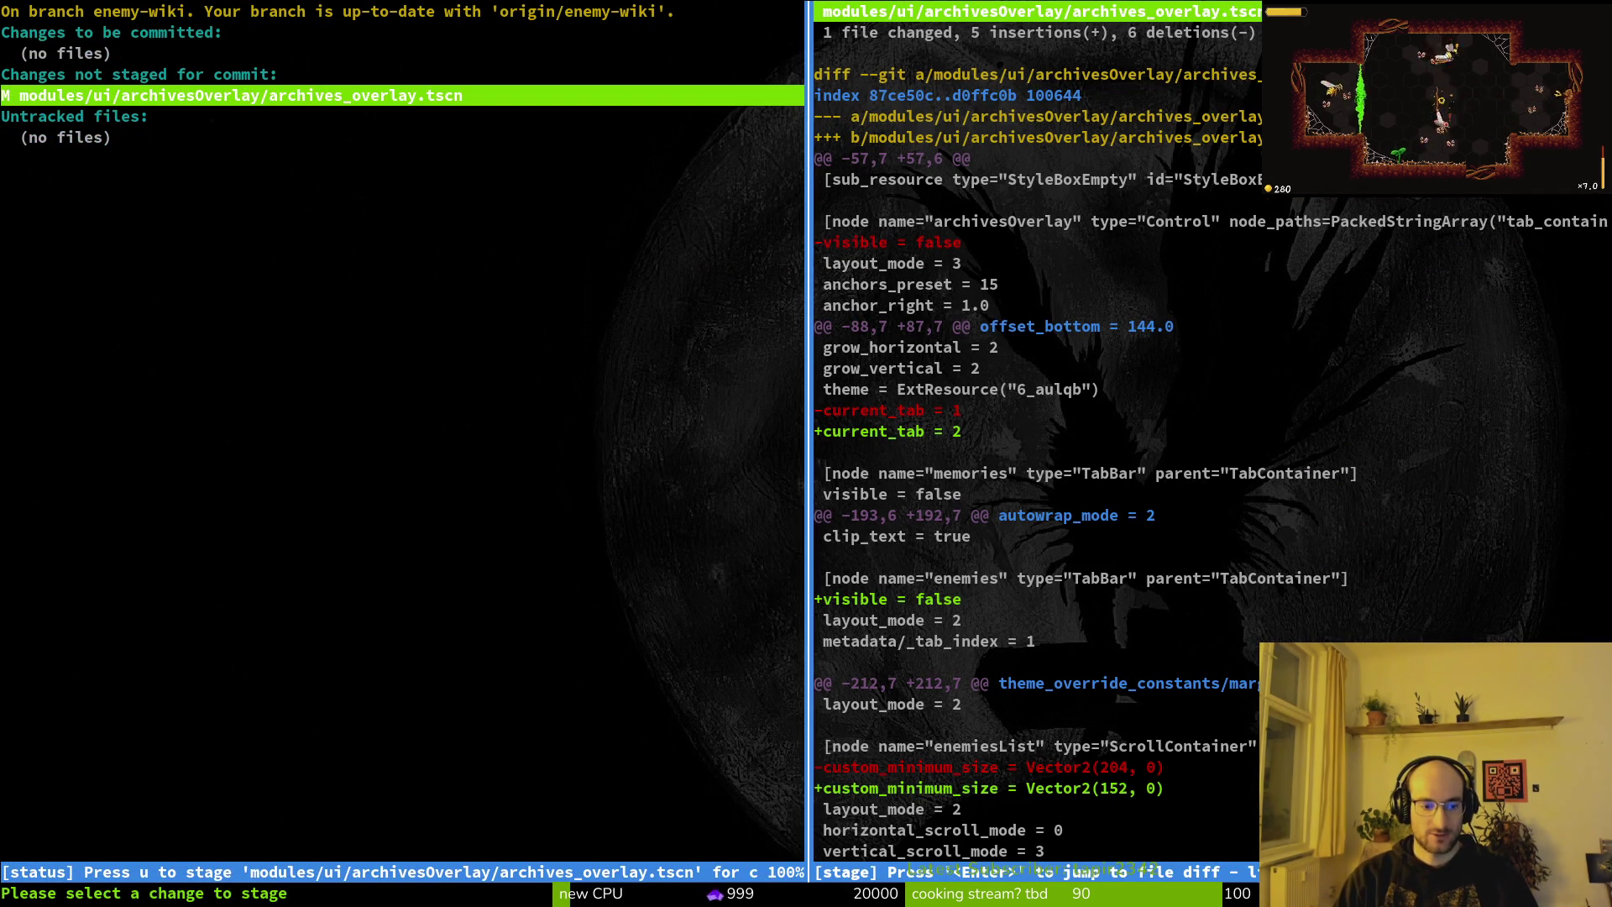
key(2)
key(q)
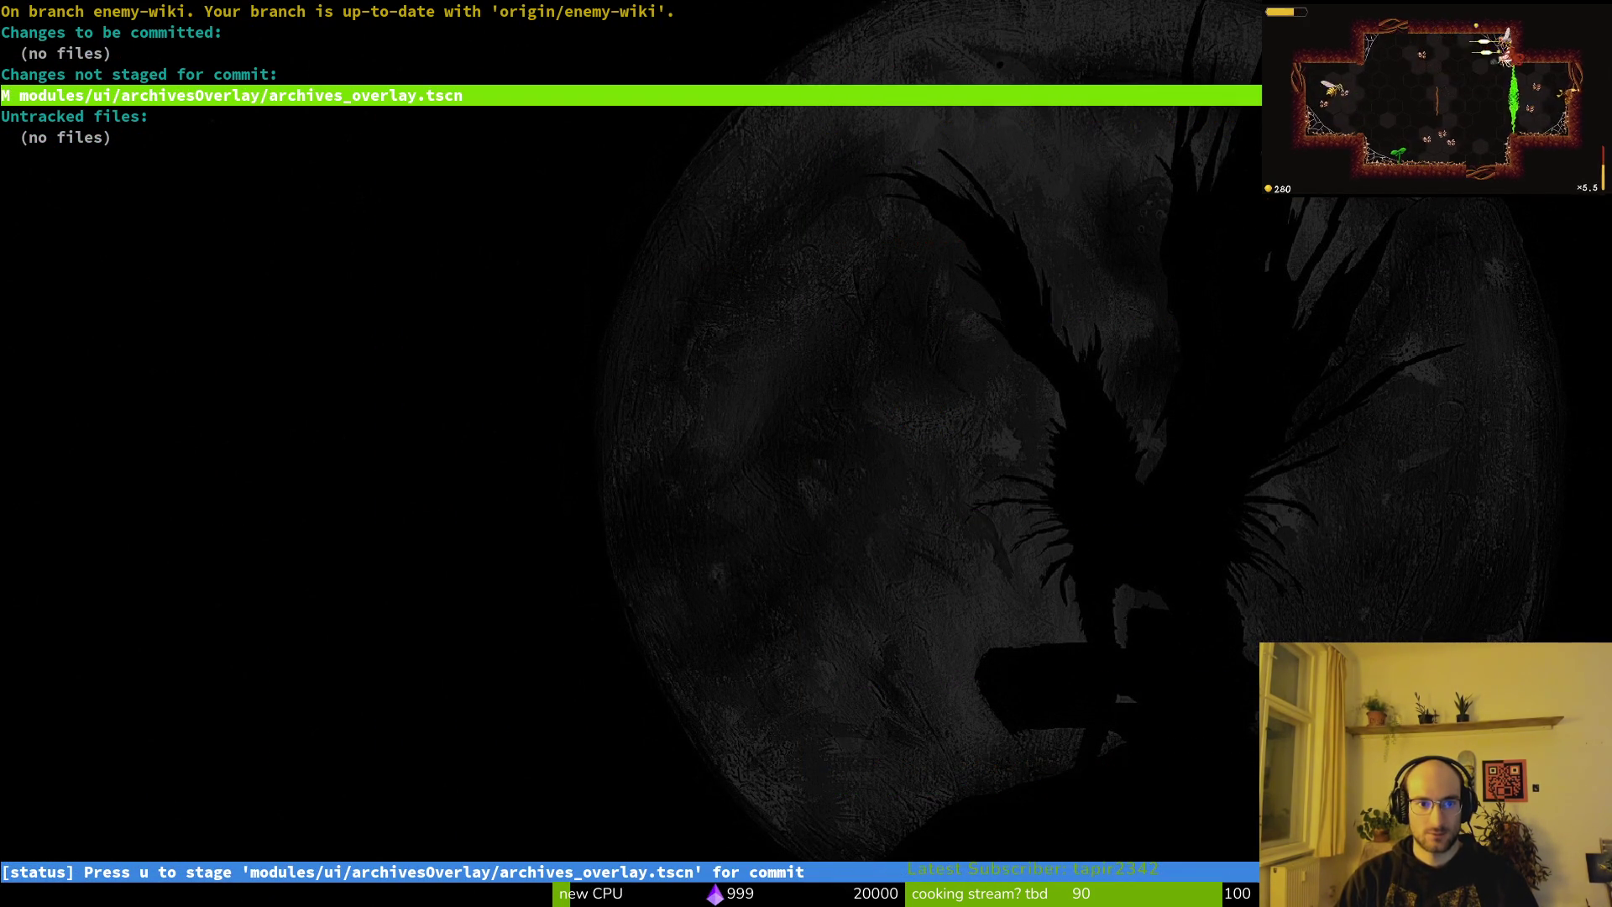
key(Return)
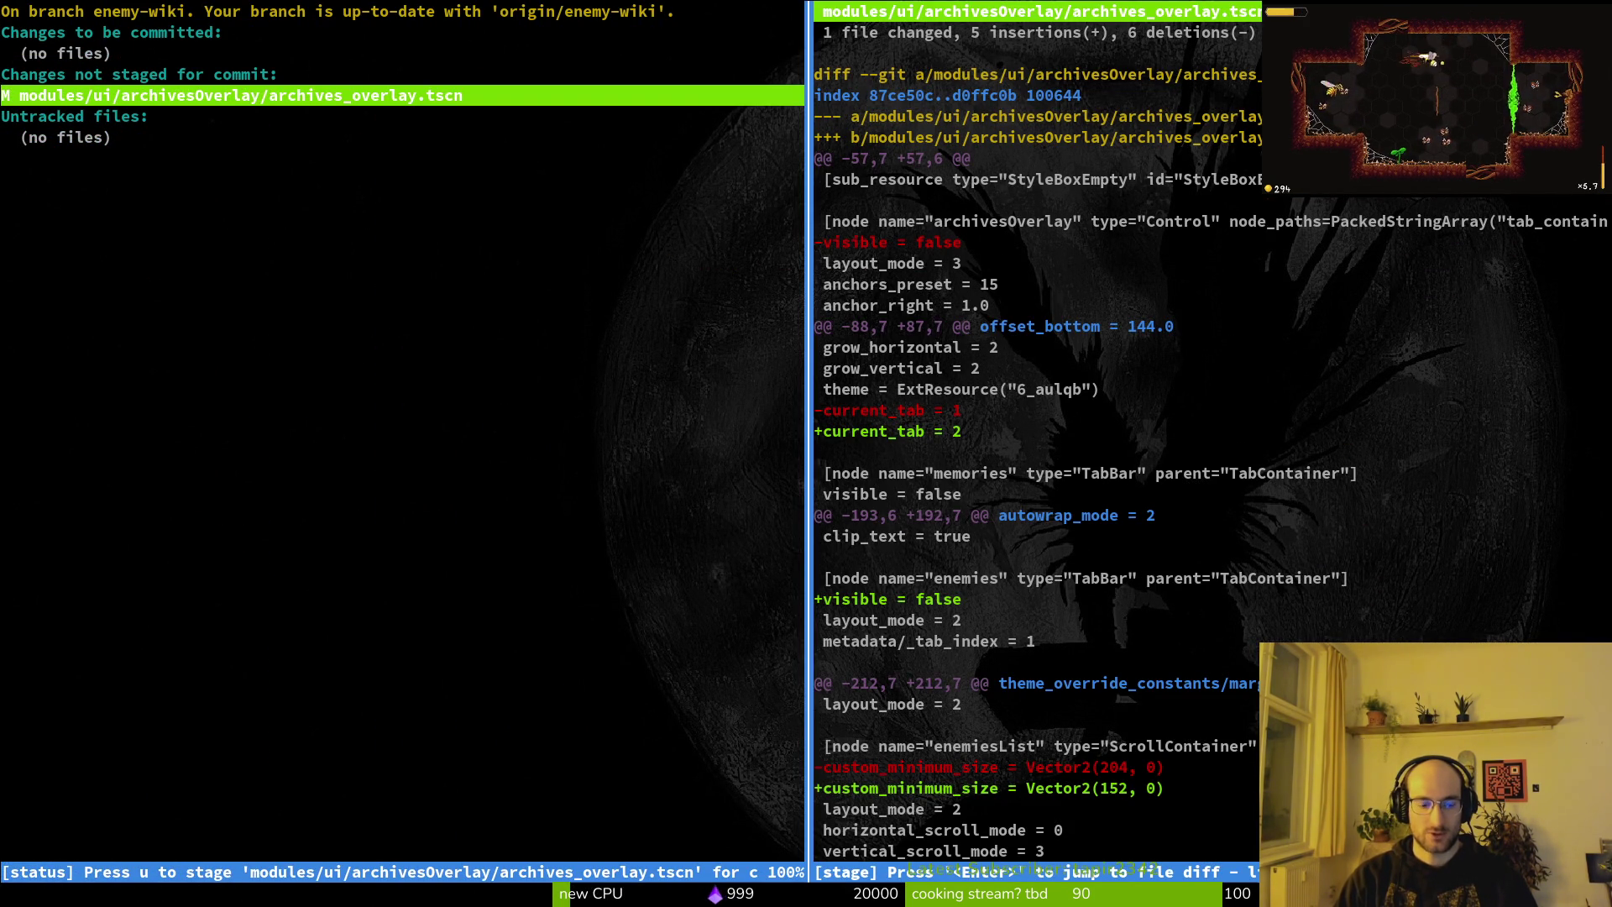
Stage archives_overlay.tscn and commit it as 'adjsuted archives to 3 columns'.
key(u)
key(q)
key(q)
text(git commit)
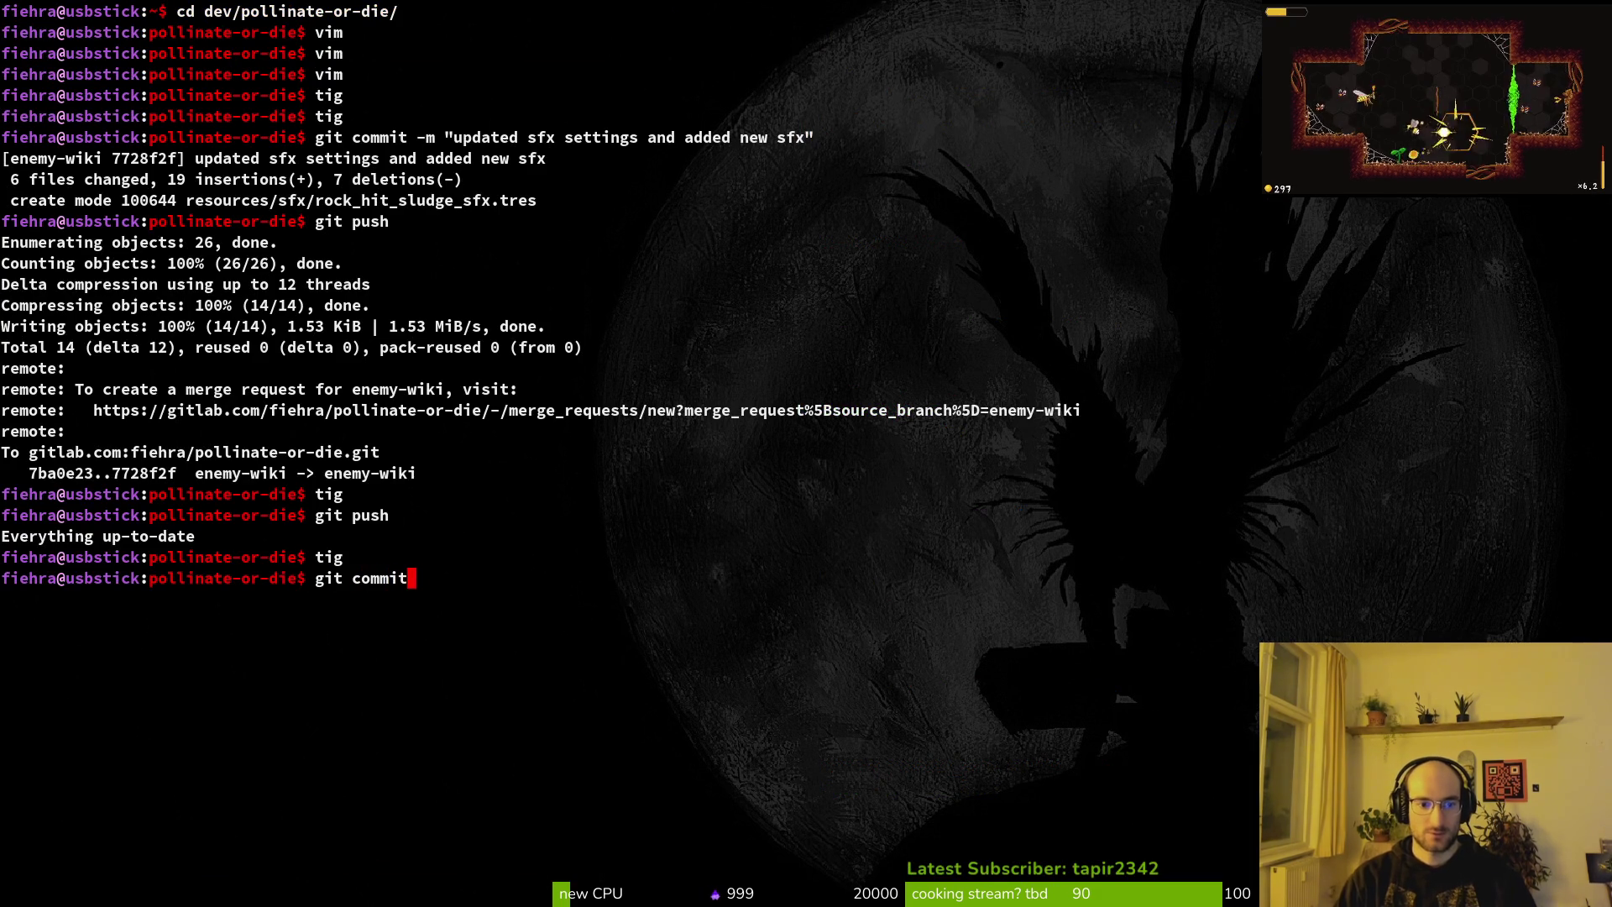
text( -m)
key(BackSpace)
key(BackSpace)
key(BackSpace)
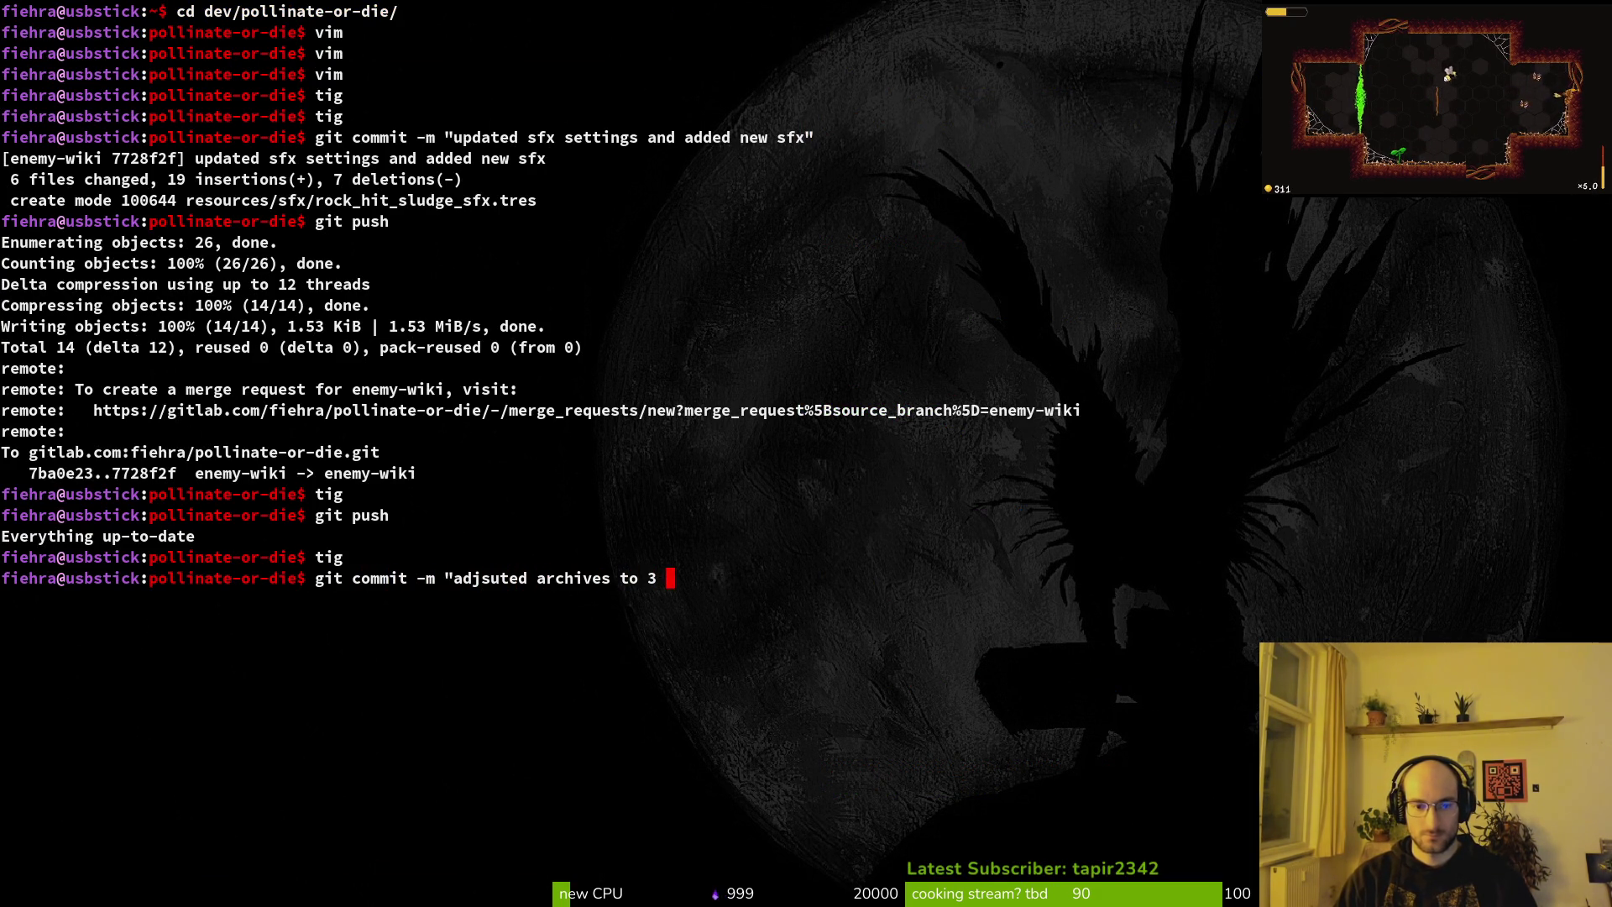
key(BackSpace)
key(BackSpace)
text(umns)
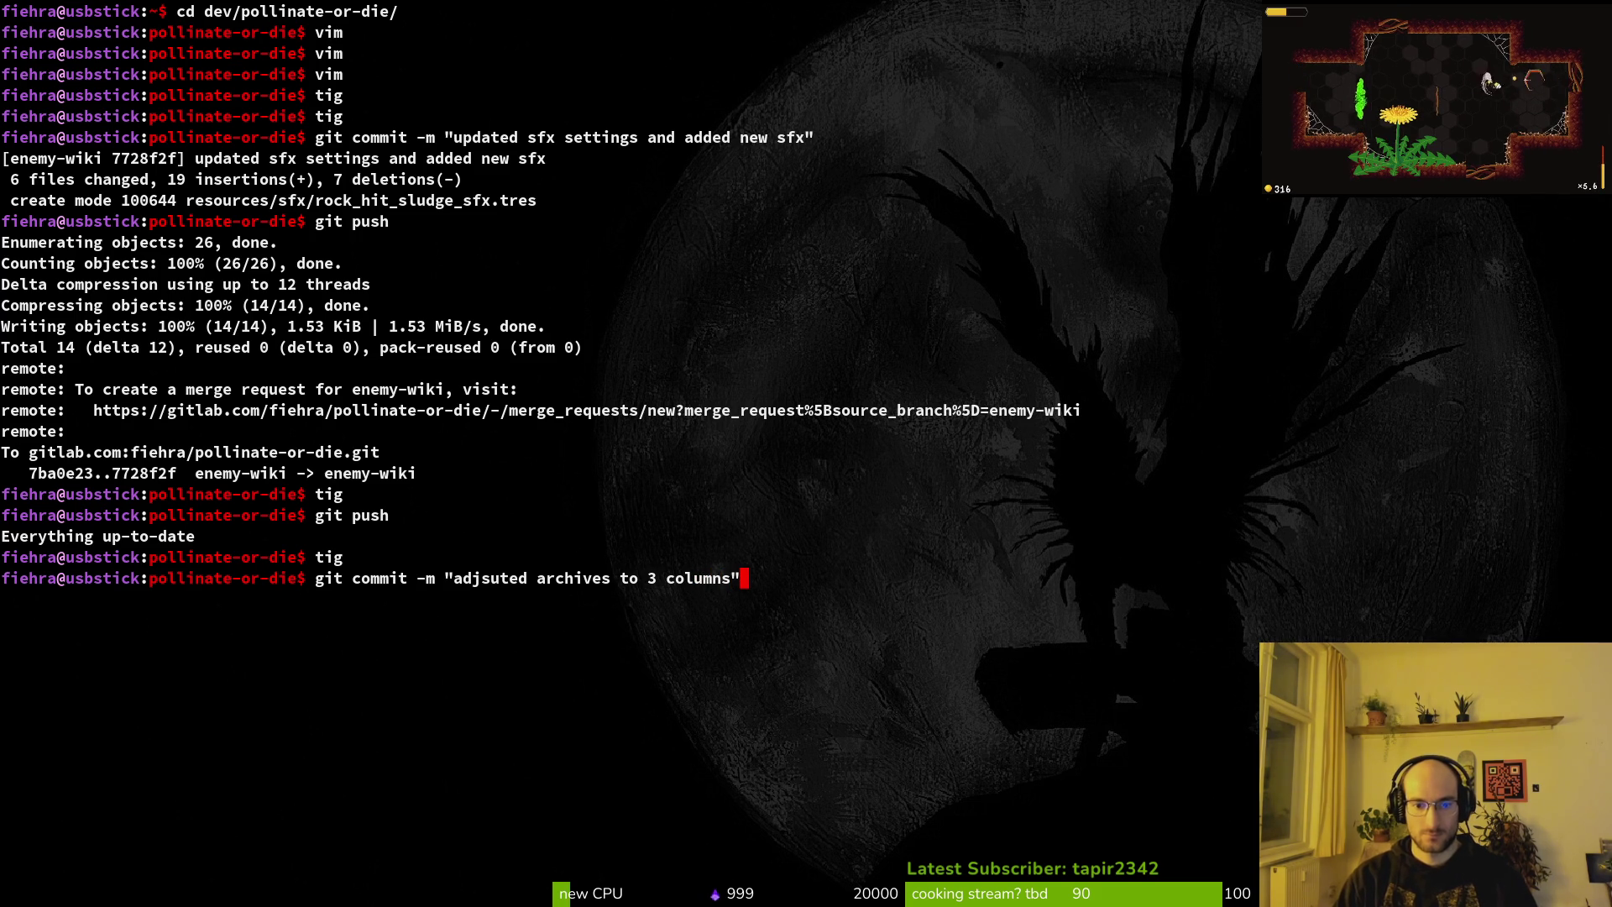
key(Return)
Push and clear the terminal, then save archives_overlay.tscn in Godot.
text(git u)
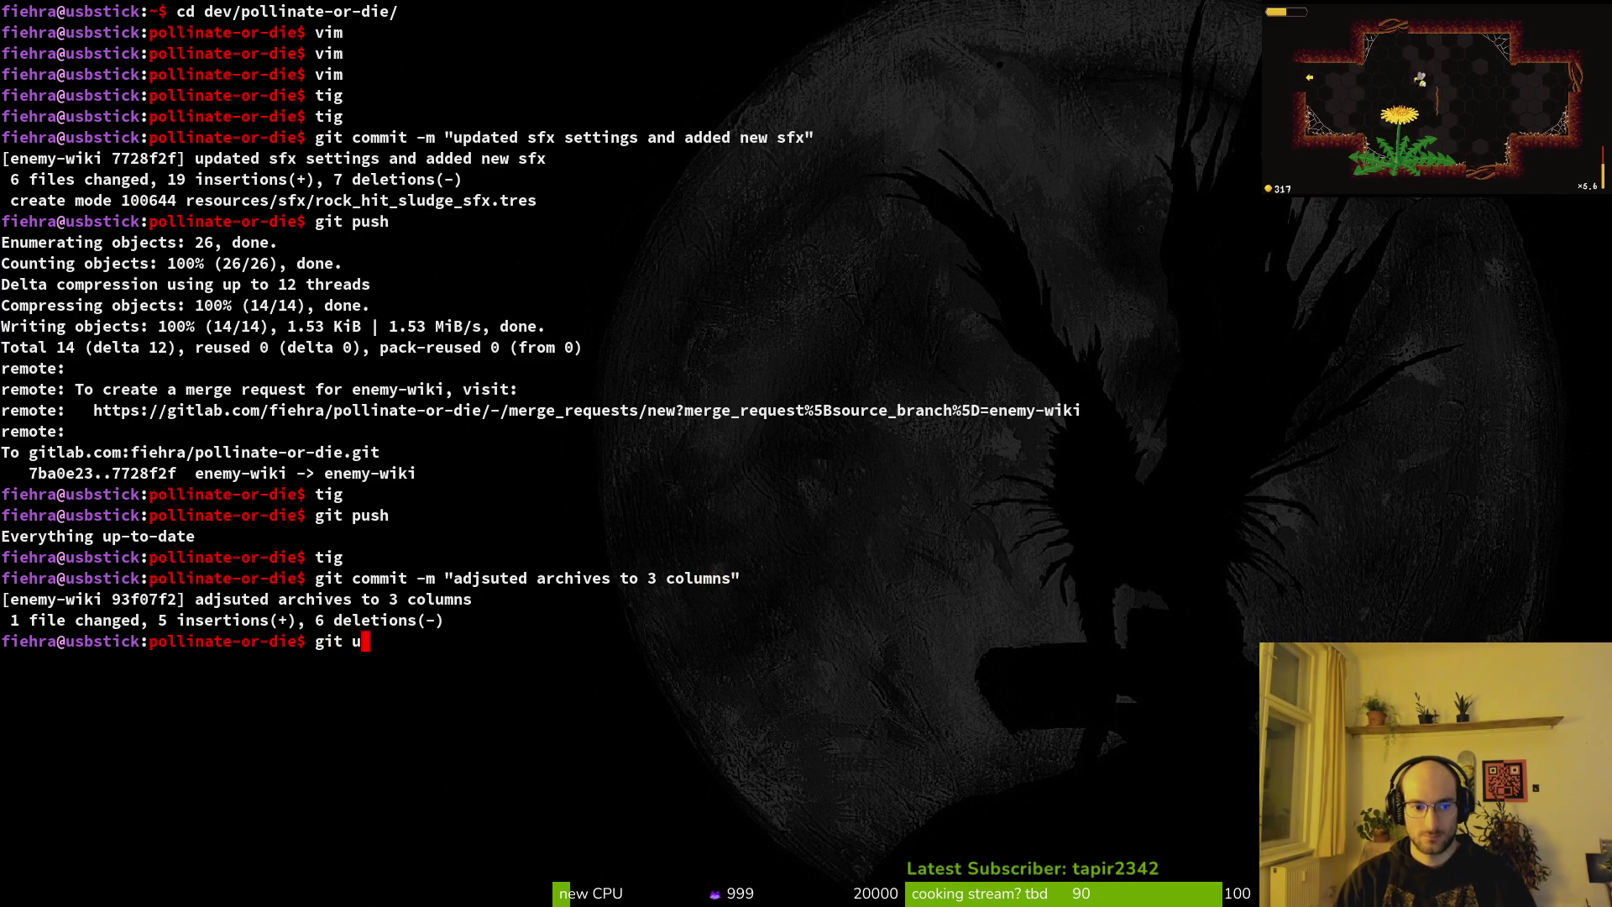
key(BackSpace)
text(push)
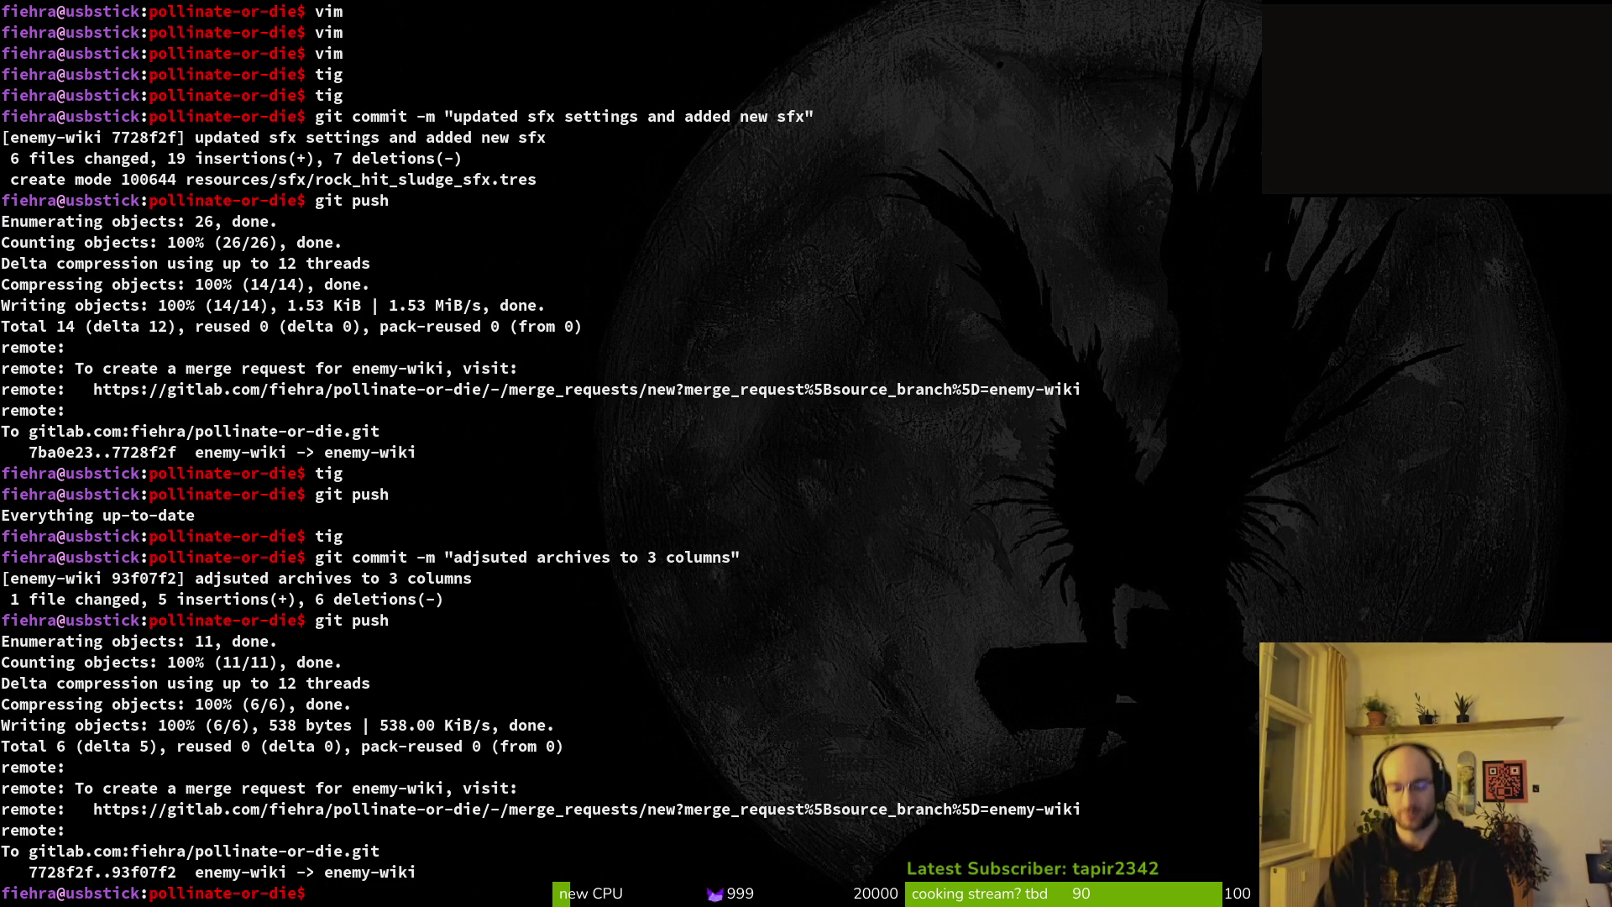
text(clear)
key(Return)
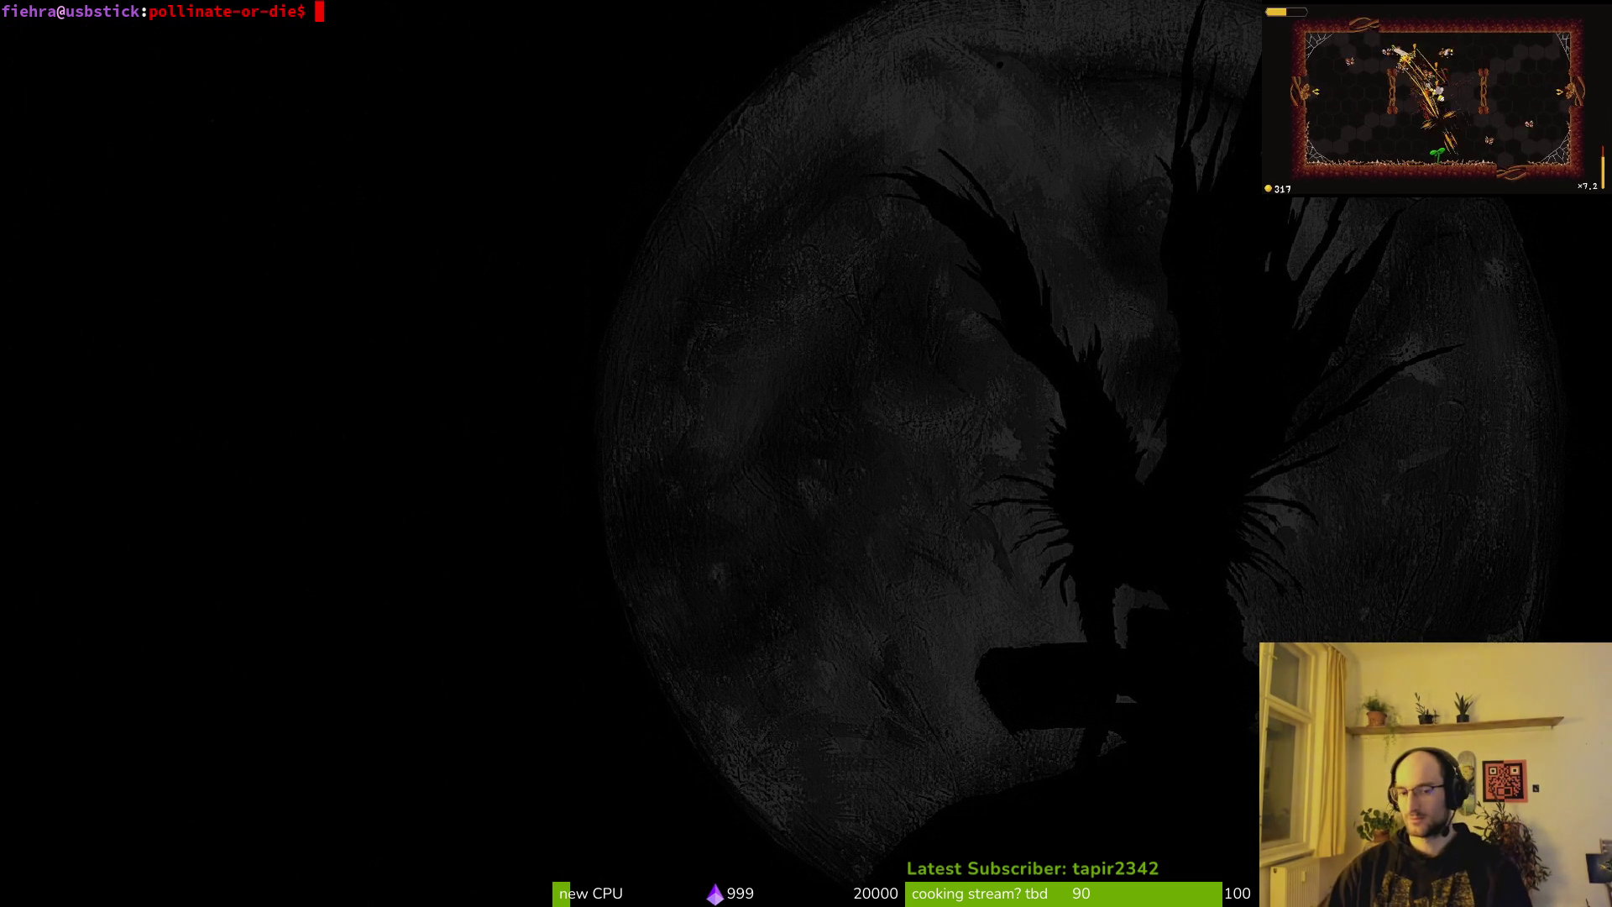
key(alt+Tab)
key(ctrl+s)
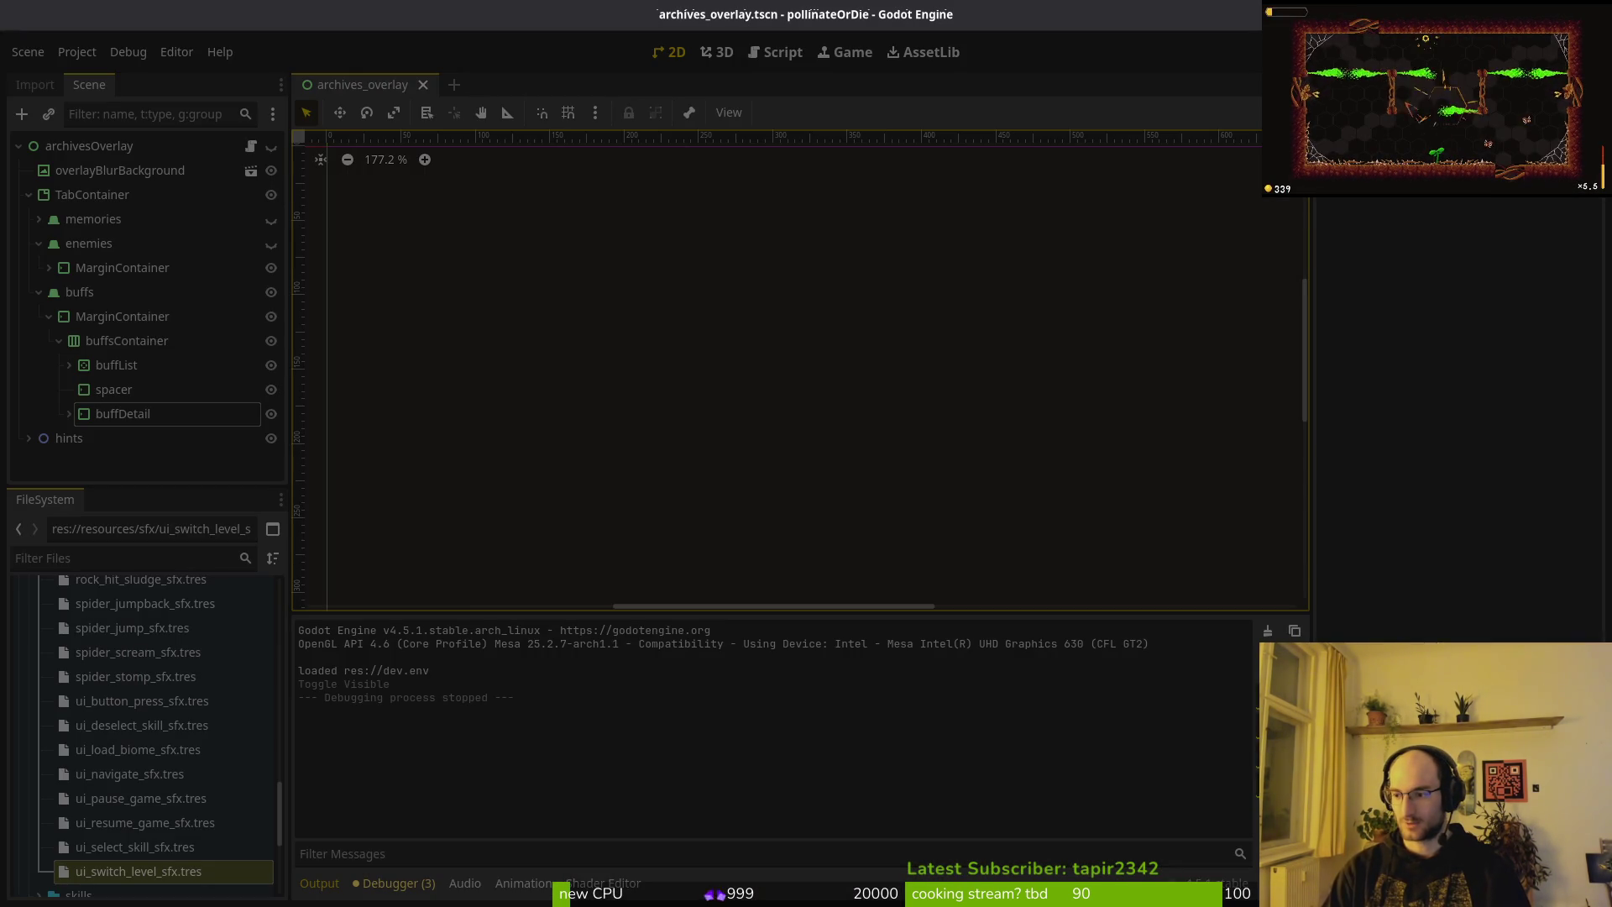
In dev/pollinate-or-die, run tig status and view the archives_overlay.tscn diff.
key(alt+Tab)
key(alt+Tab)
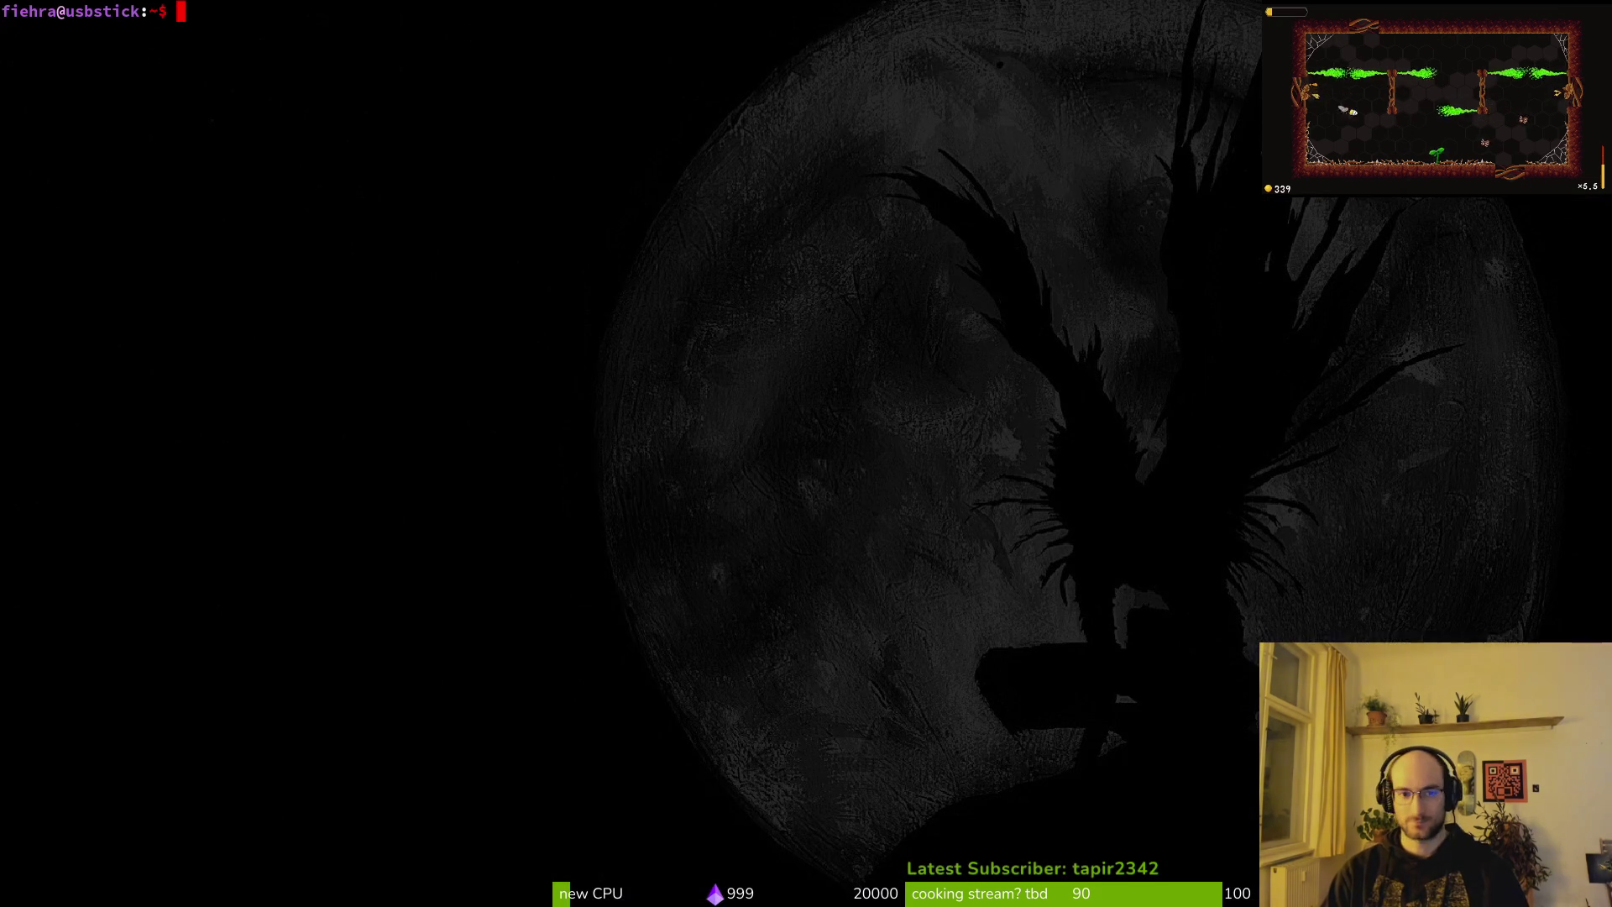
text(cd dev/pollinate-or-die/)
key(Return)
text(tig status)
key(Return)
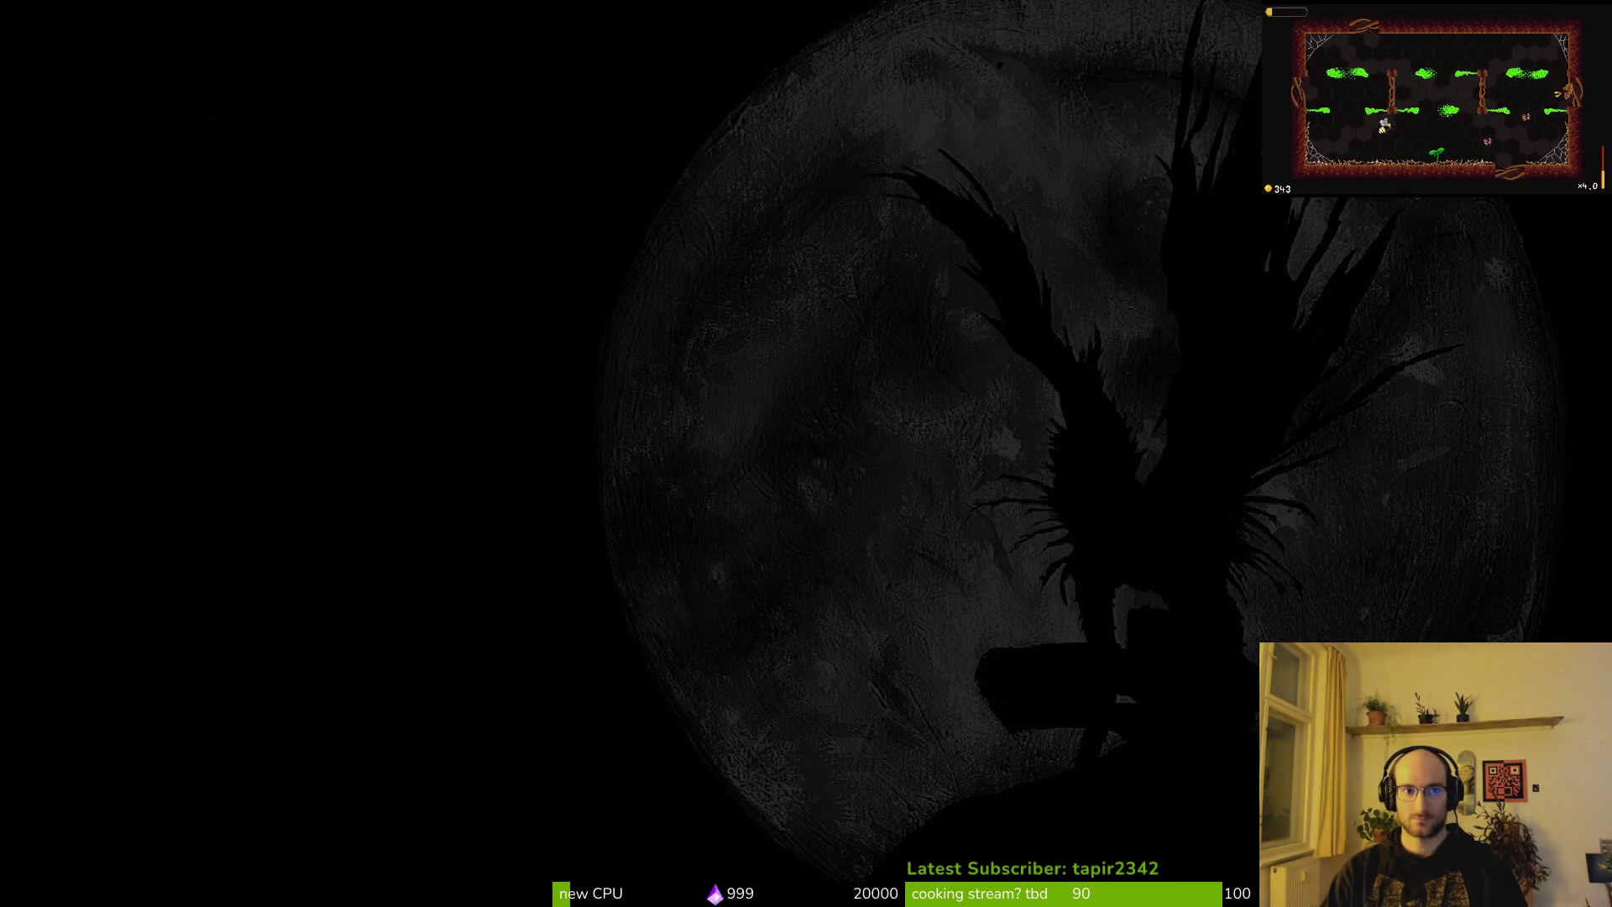
key(Down)
key(Return)
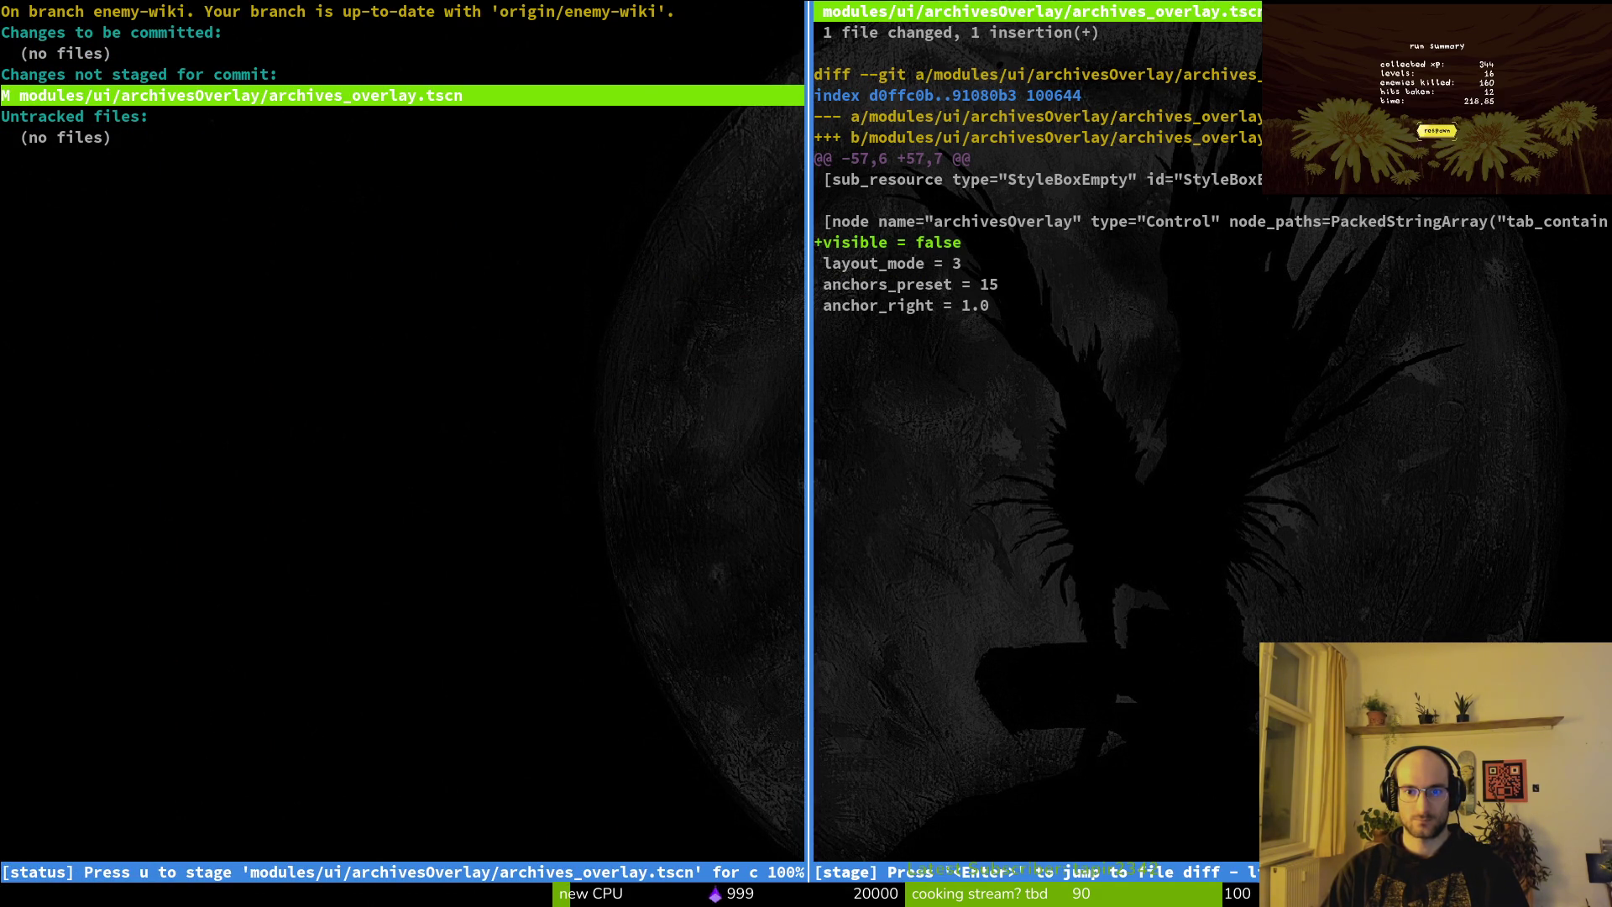
Stage the scene, commit it as 'hide overlay by dfault', and push.
key(u)
key(q)
key(q)
text(git commit -m "hide overlay by dfault)
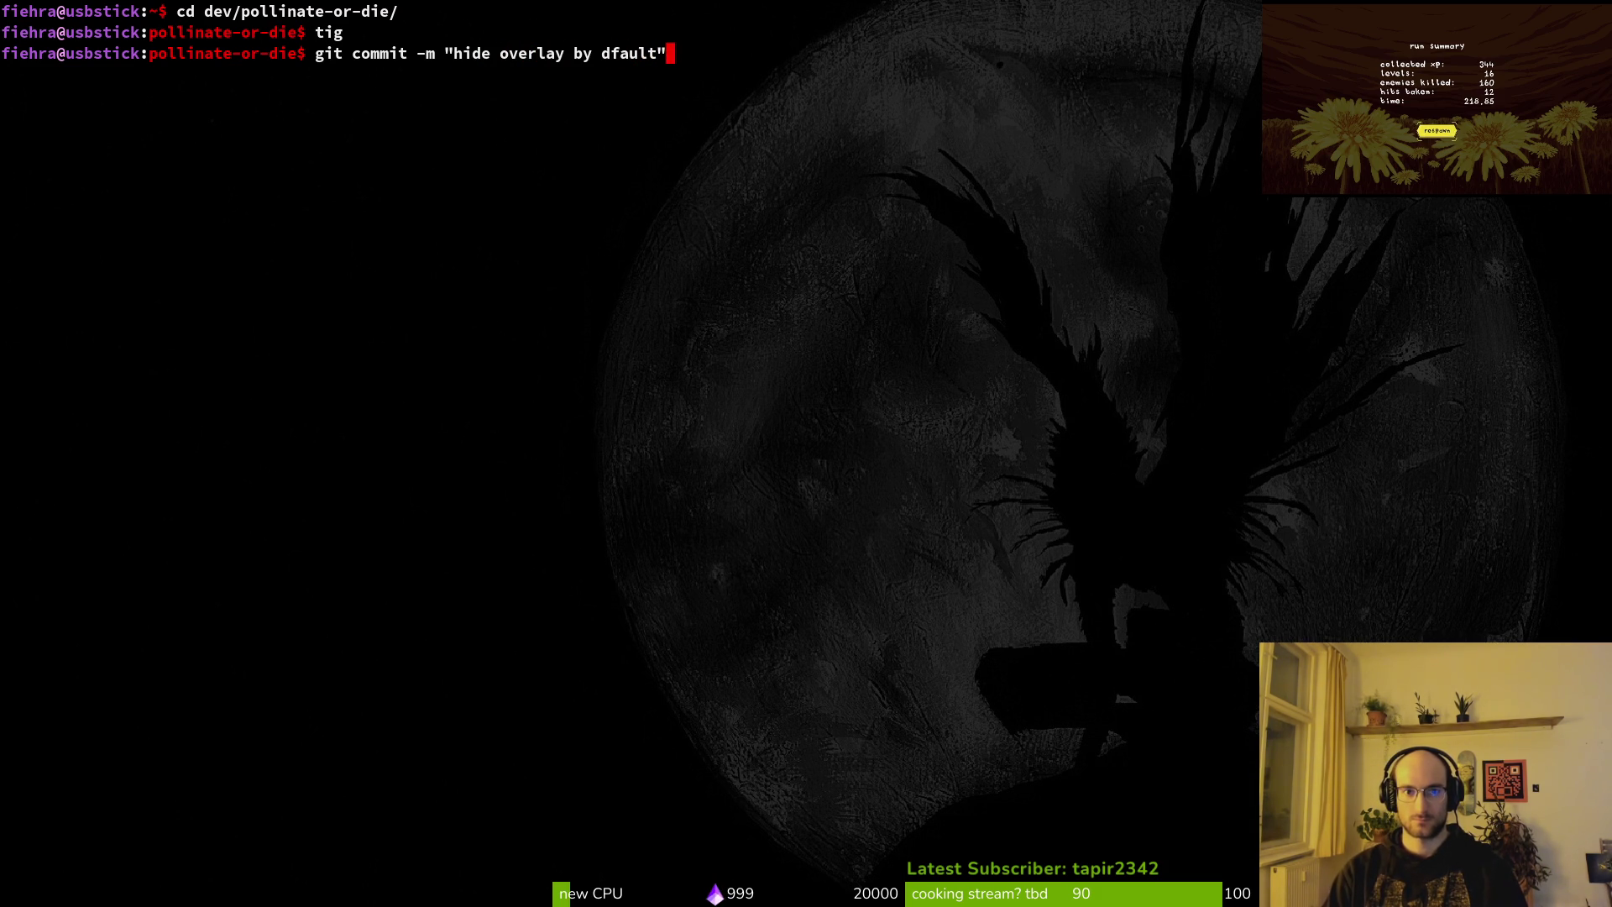
key(Return)
text(git push)
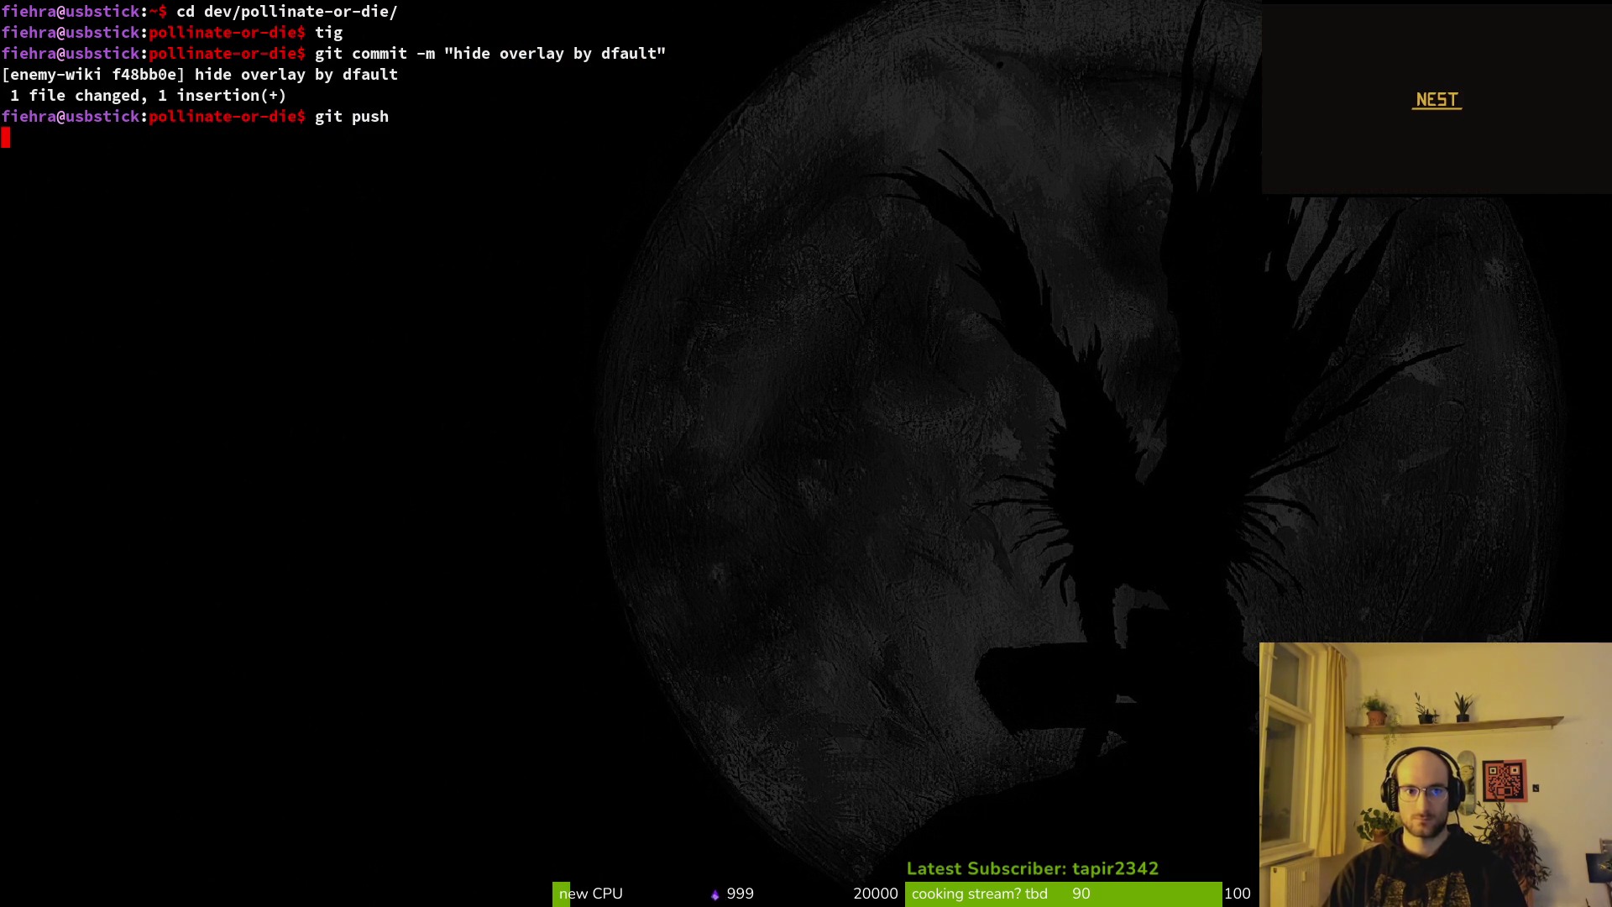
key(super+2)
Open the Twitch stream manager in a new browser tab.
key(ctrl+t)
text(twi)
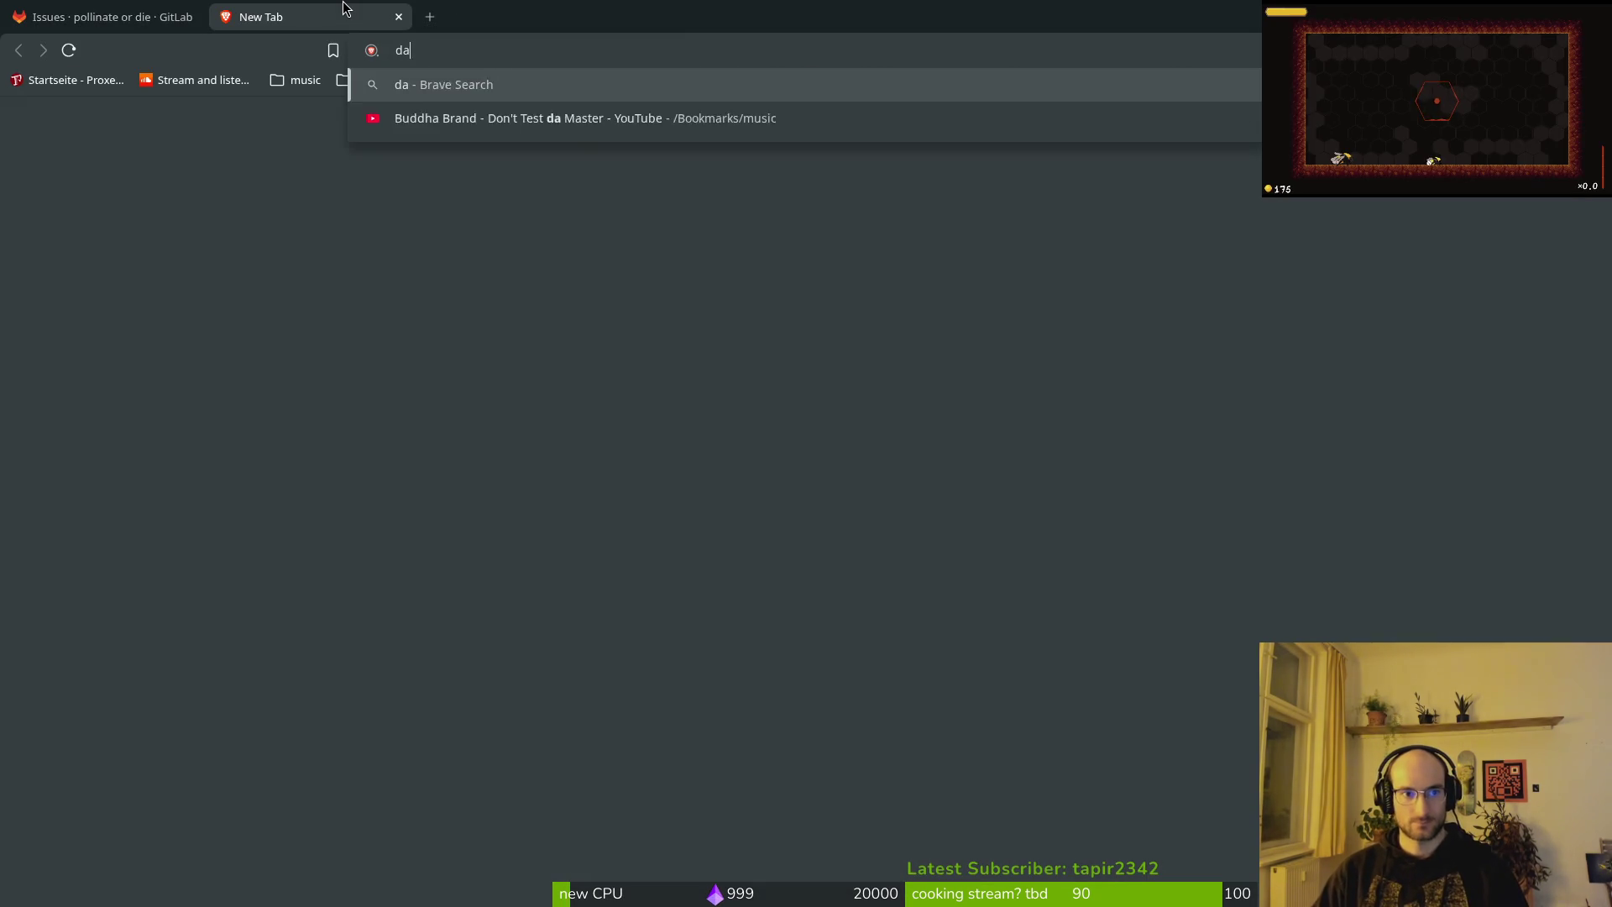
key(Return)
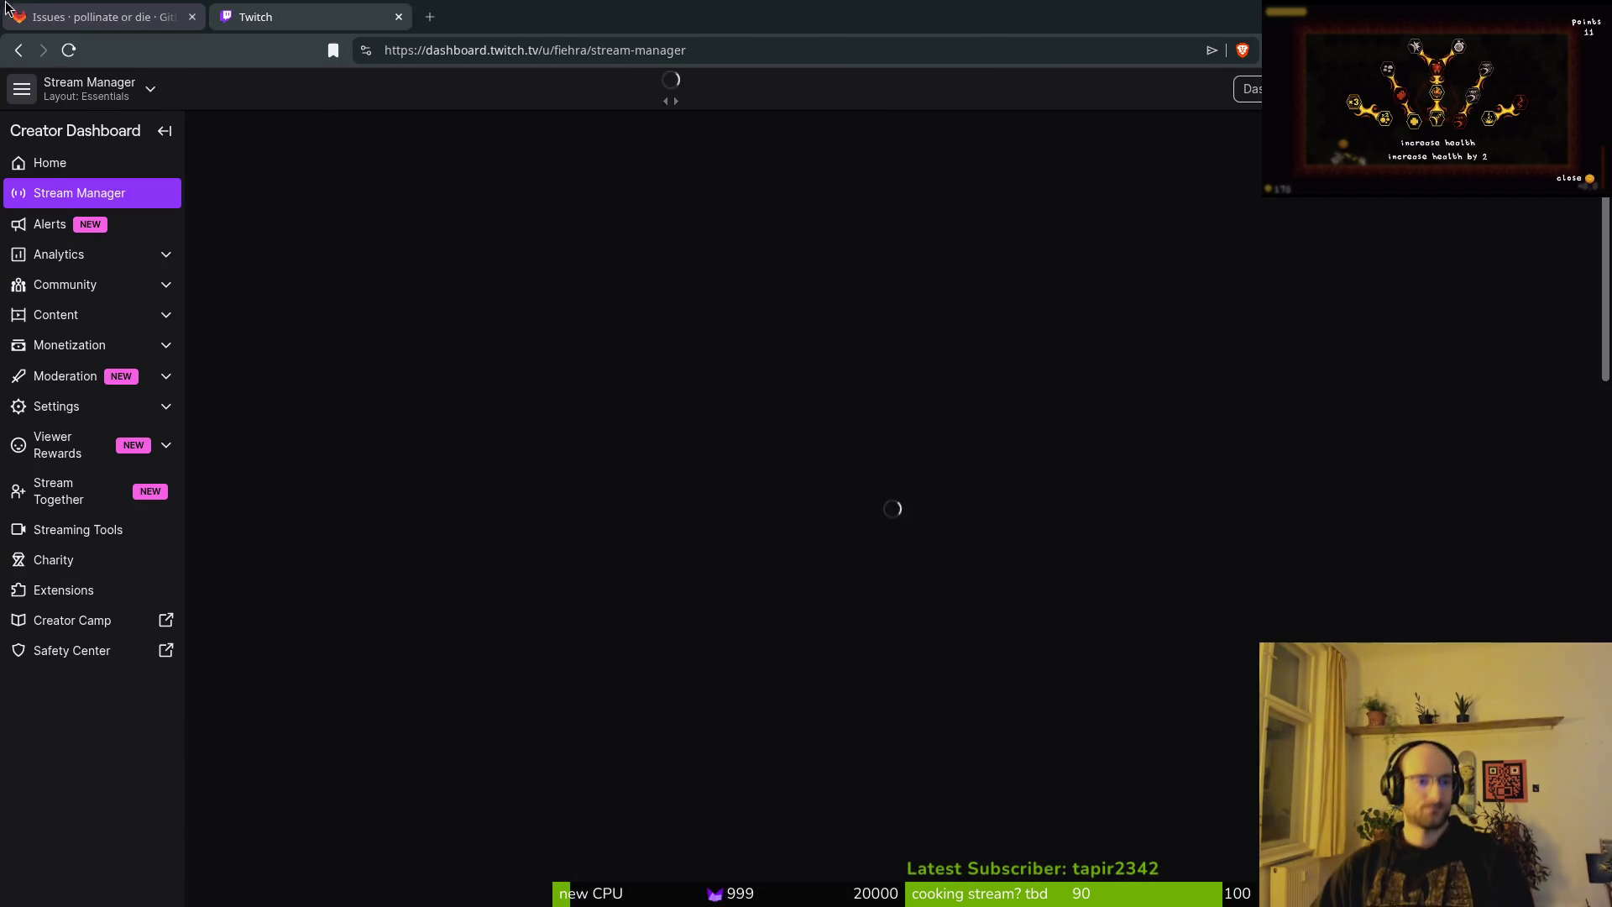
Close GitLab issue #605 'tilemap update. 2x2 2x1 tiles', then open #595 from the next page.
click(7, 10)
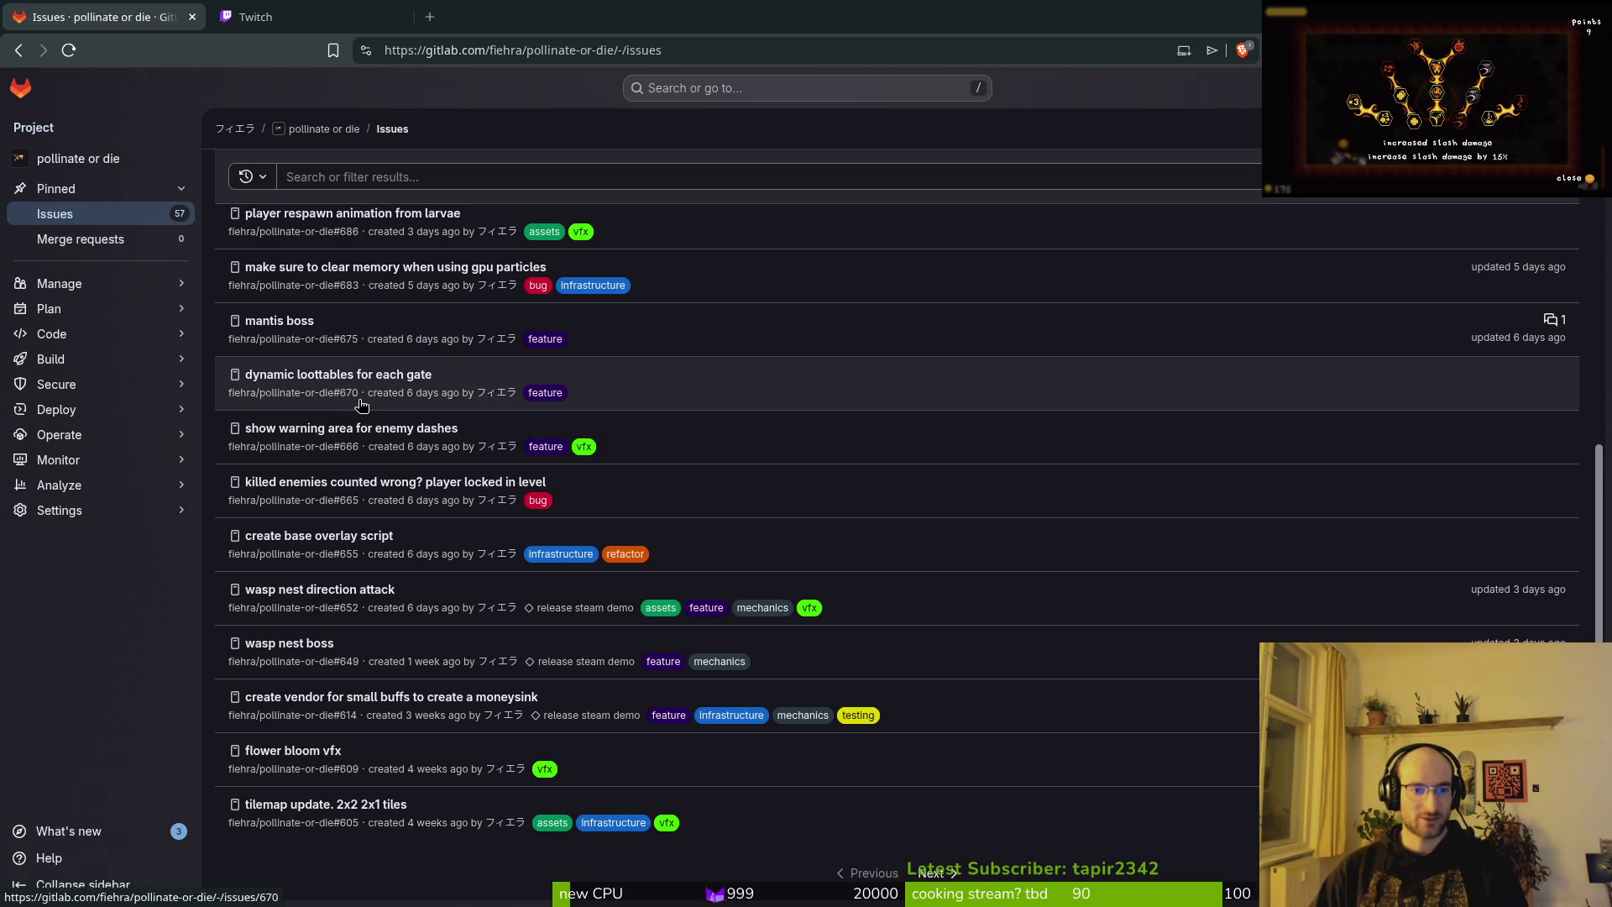
scroll(428, 664, up, 5)
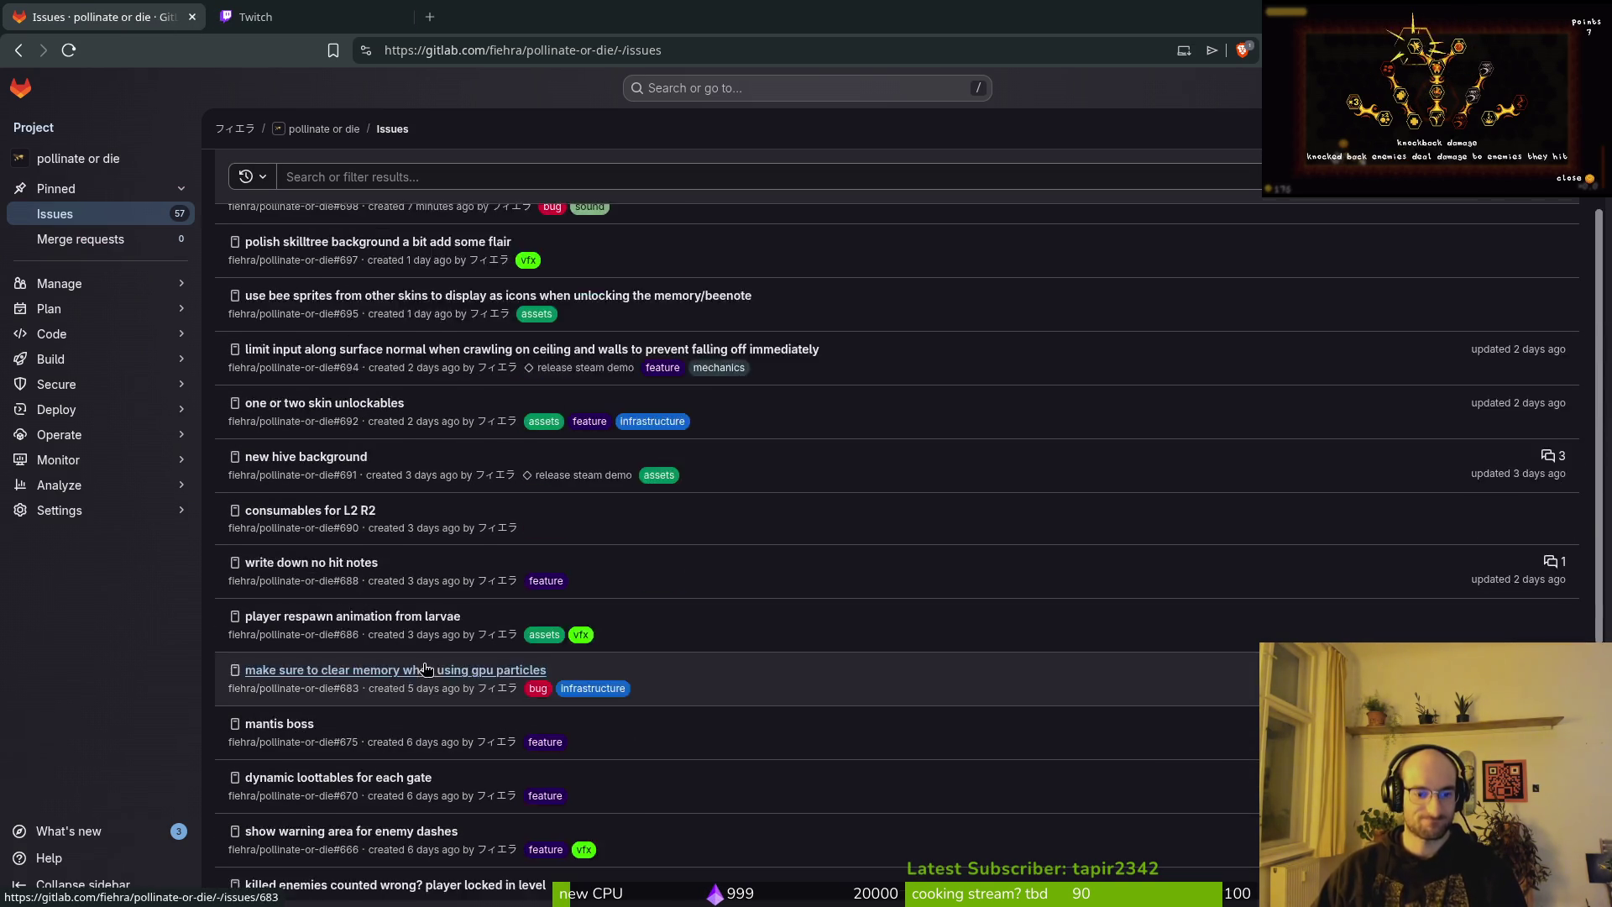
scroll(428, 641, down, 5)
click(328, 804)
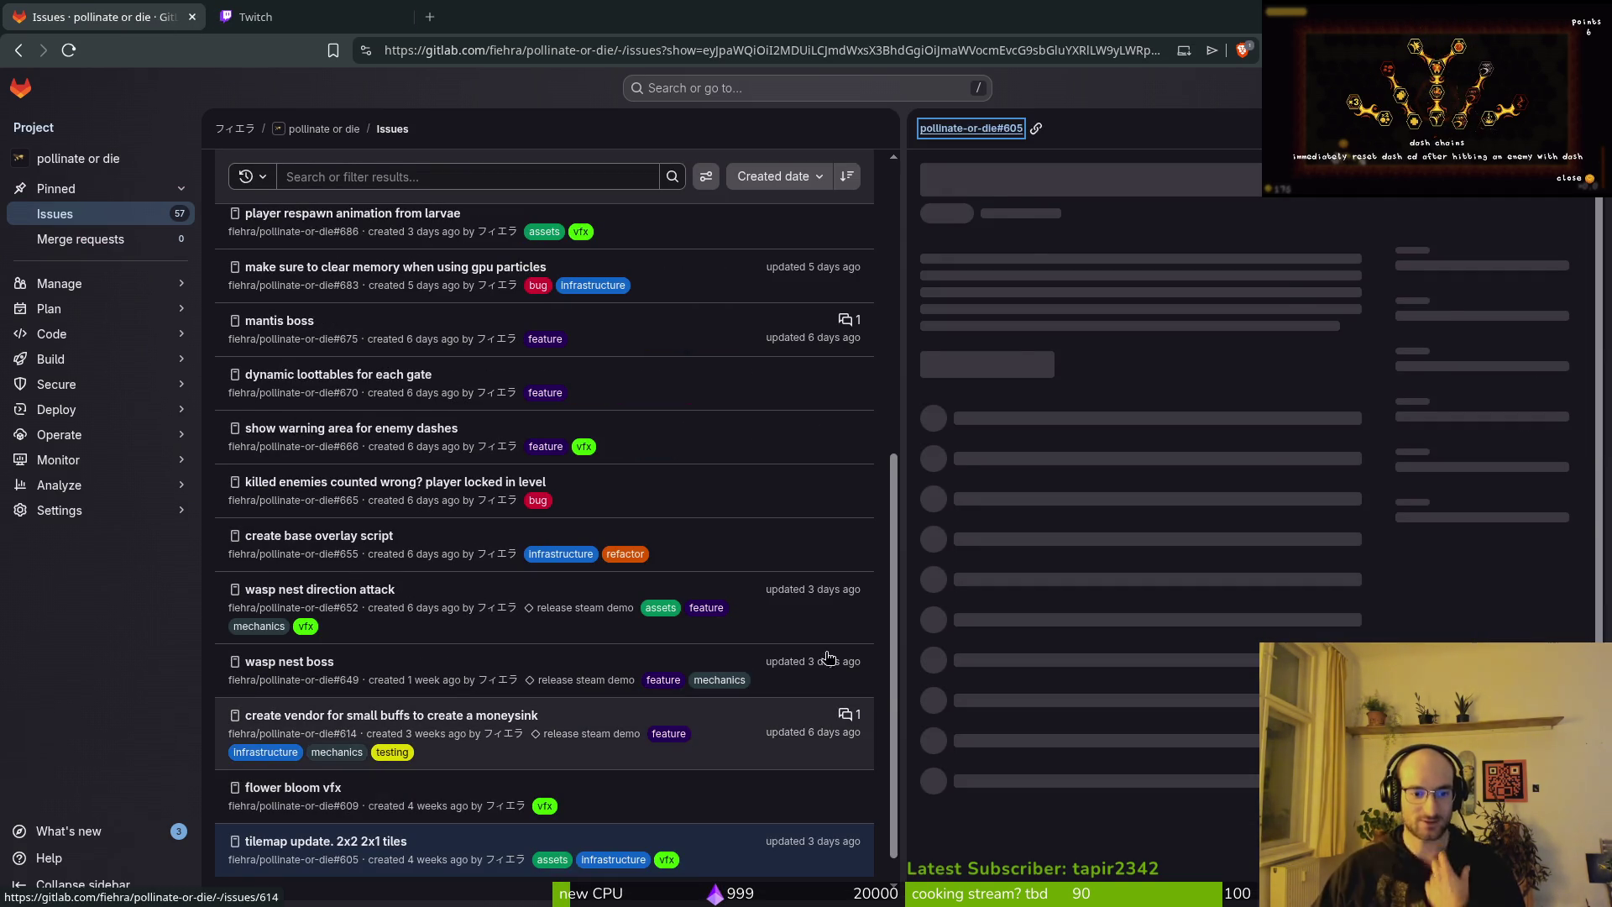
click(1067, 869)
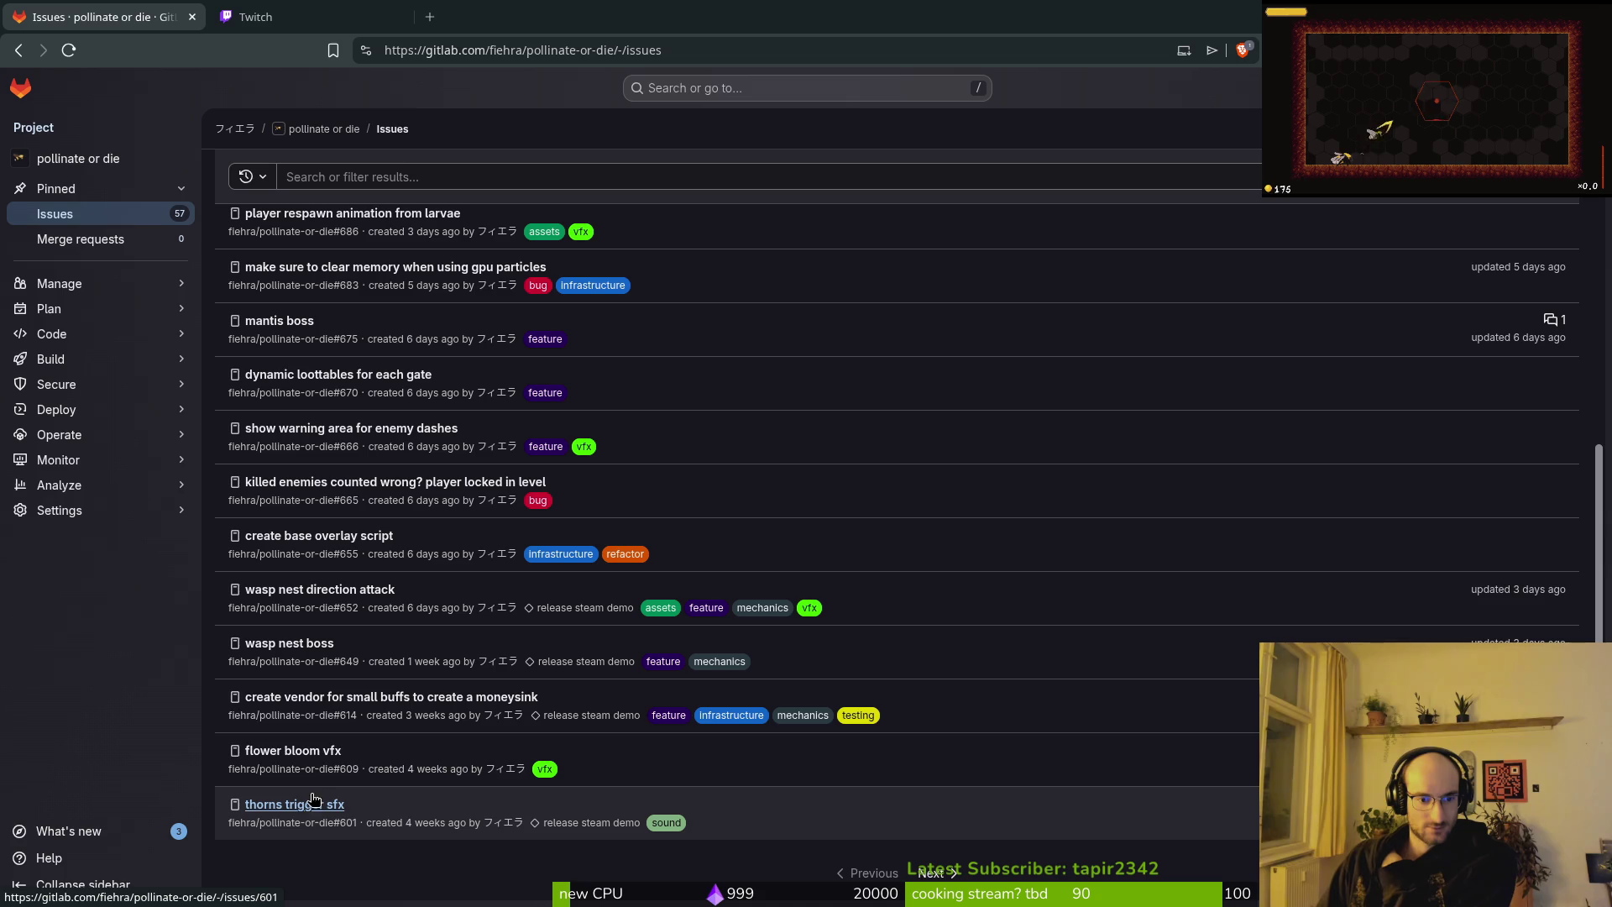
click(944, 875)
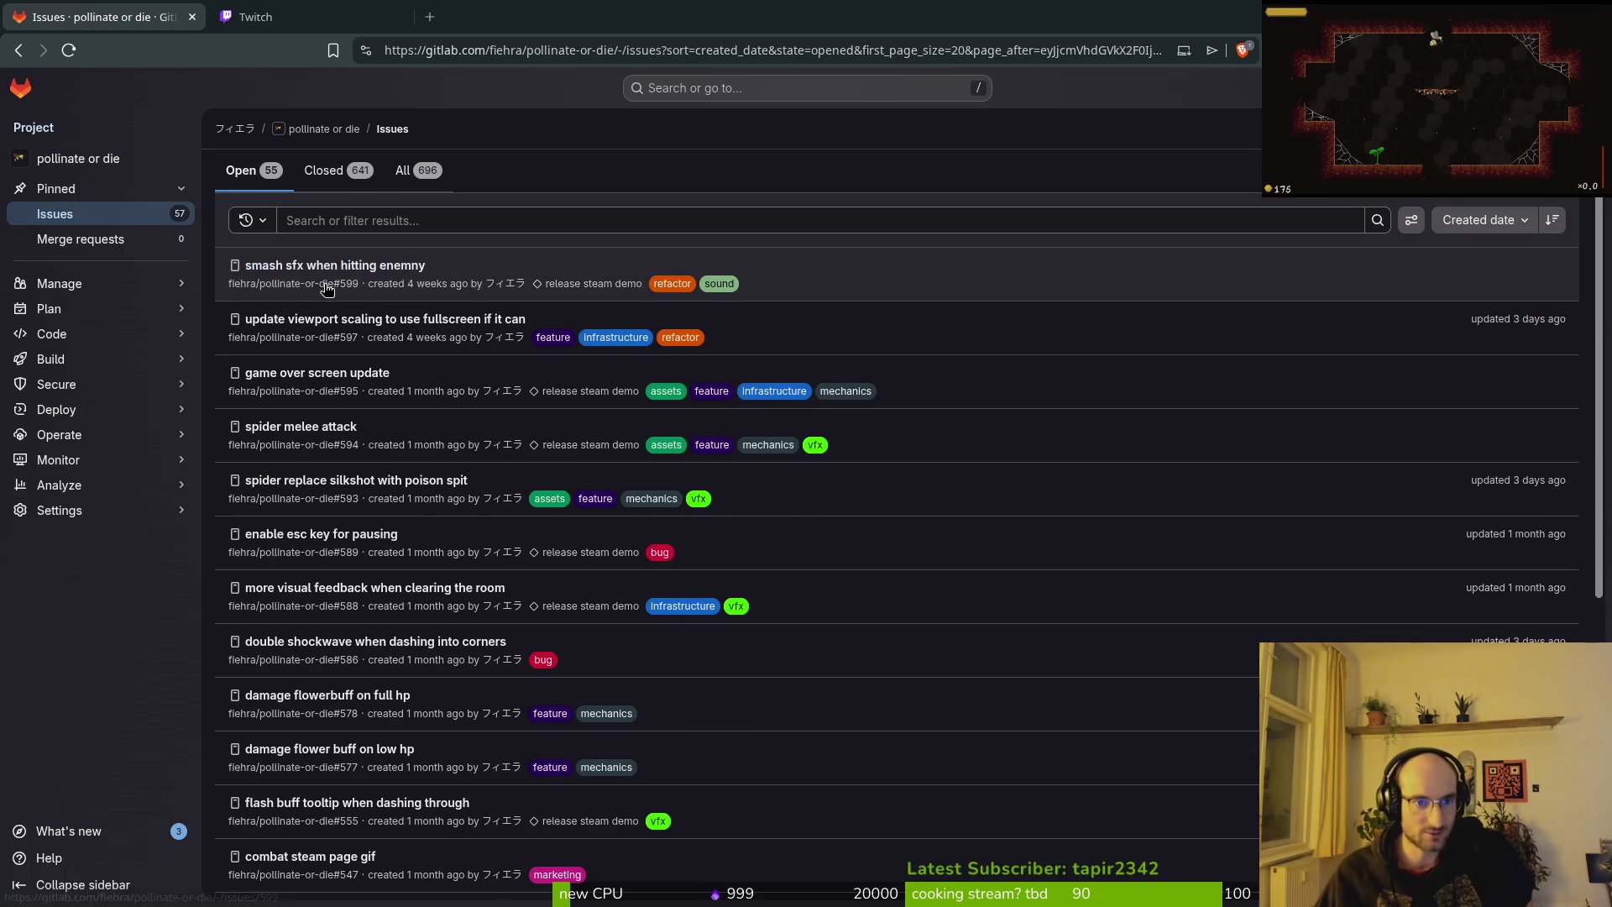
click(321, 379)
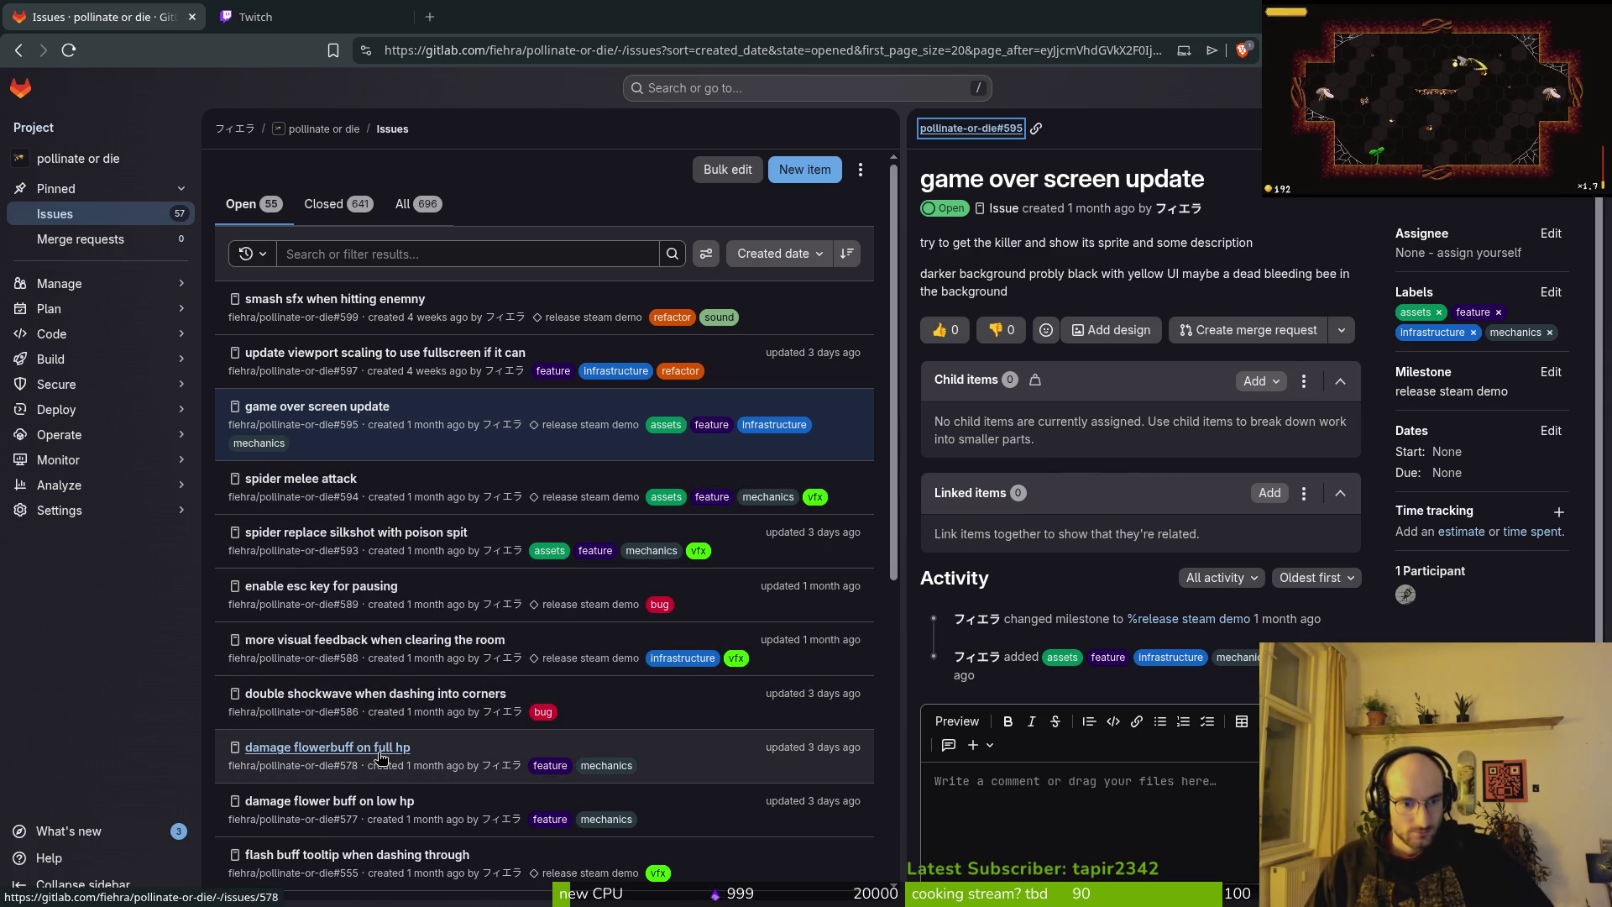
On the next page of open issues, close the 'reddit post steam page announcement' issue.
scroll(382, 752, down, 3)
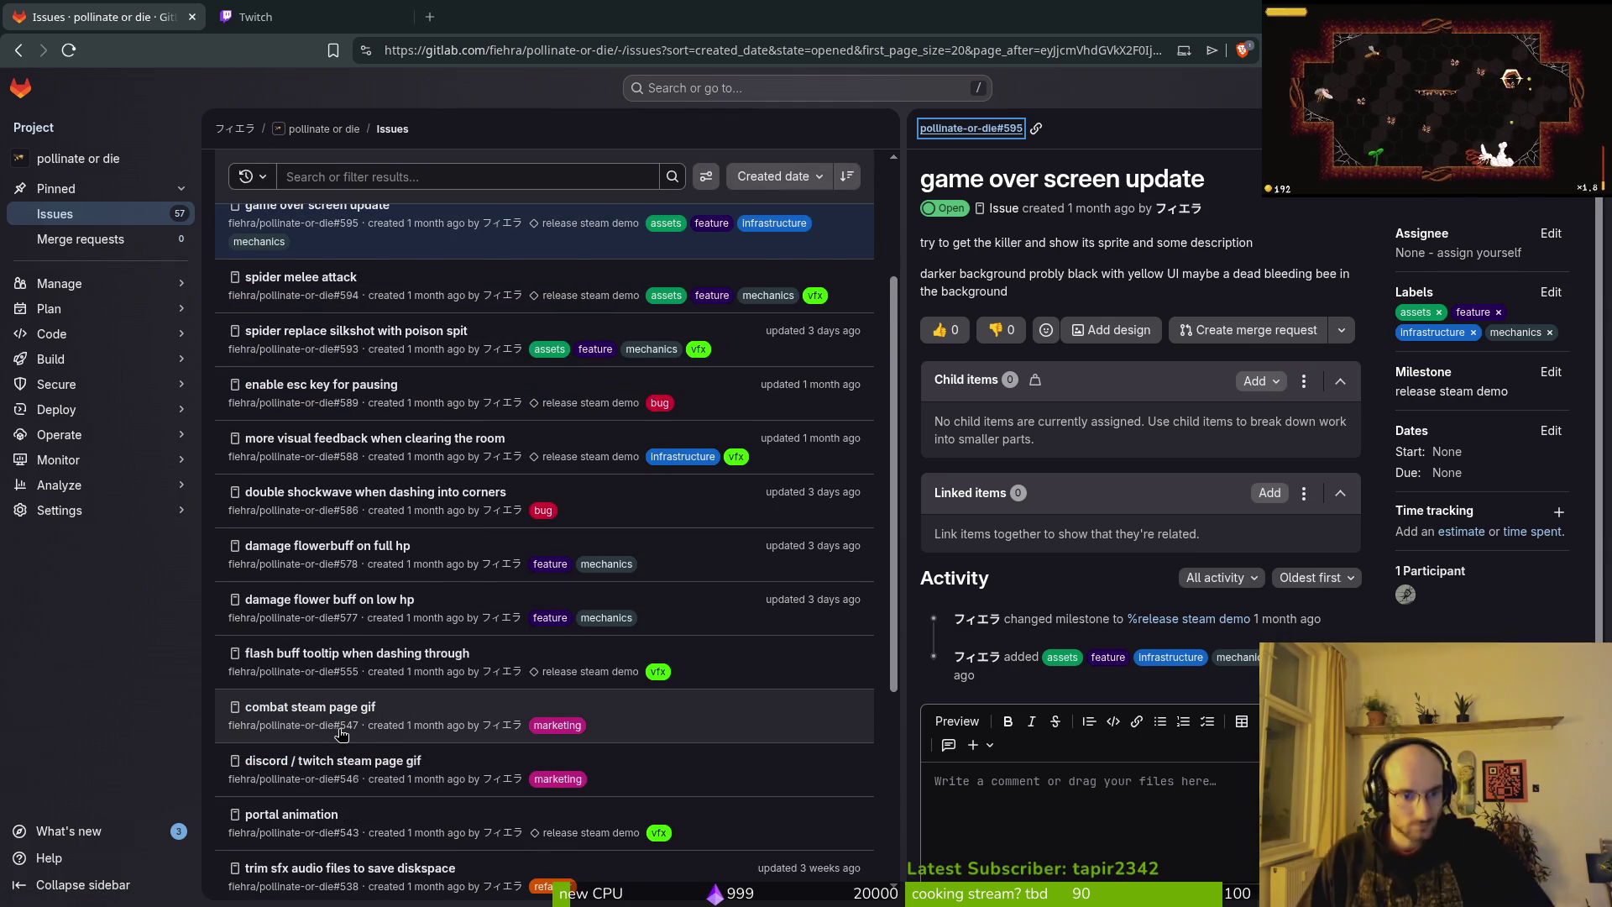
scroll(340, 735, down, 2)
scroll(352, 751, down, 1)
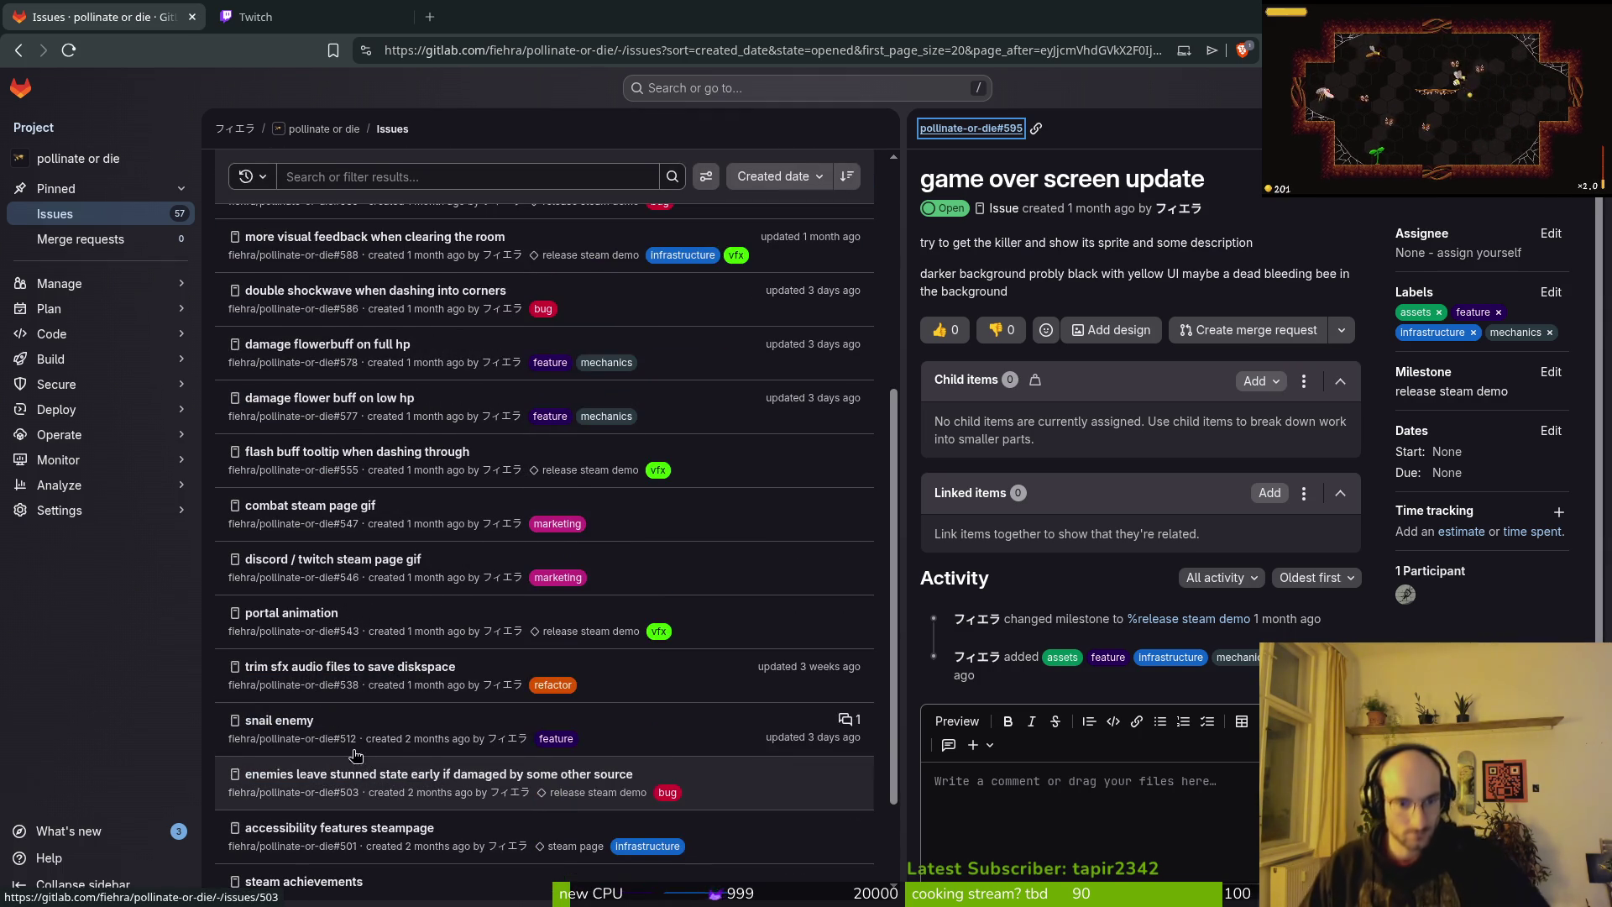
scroll(335, 739, down, 1)
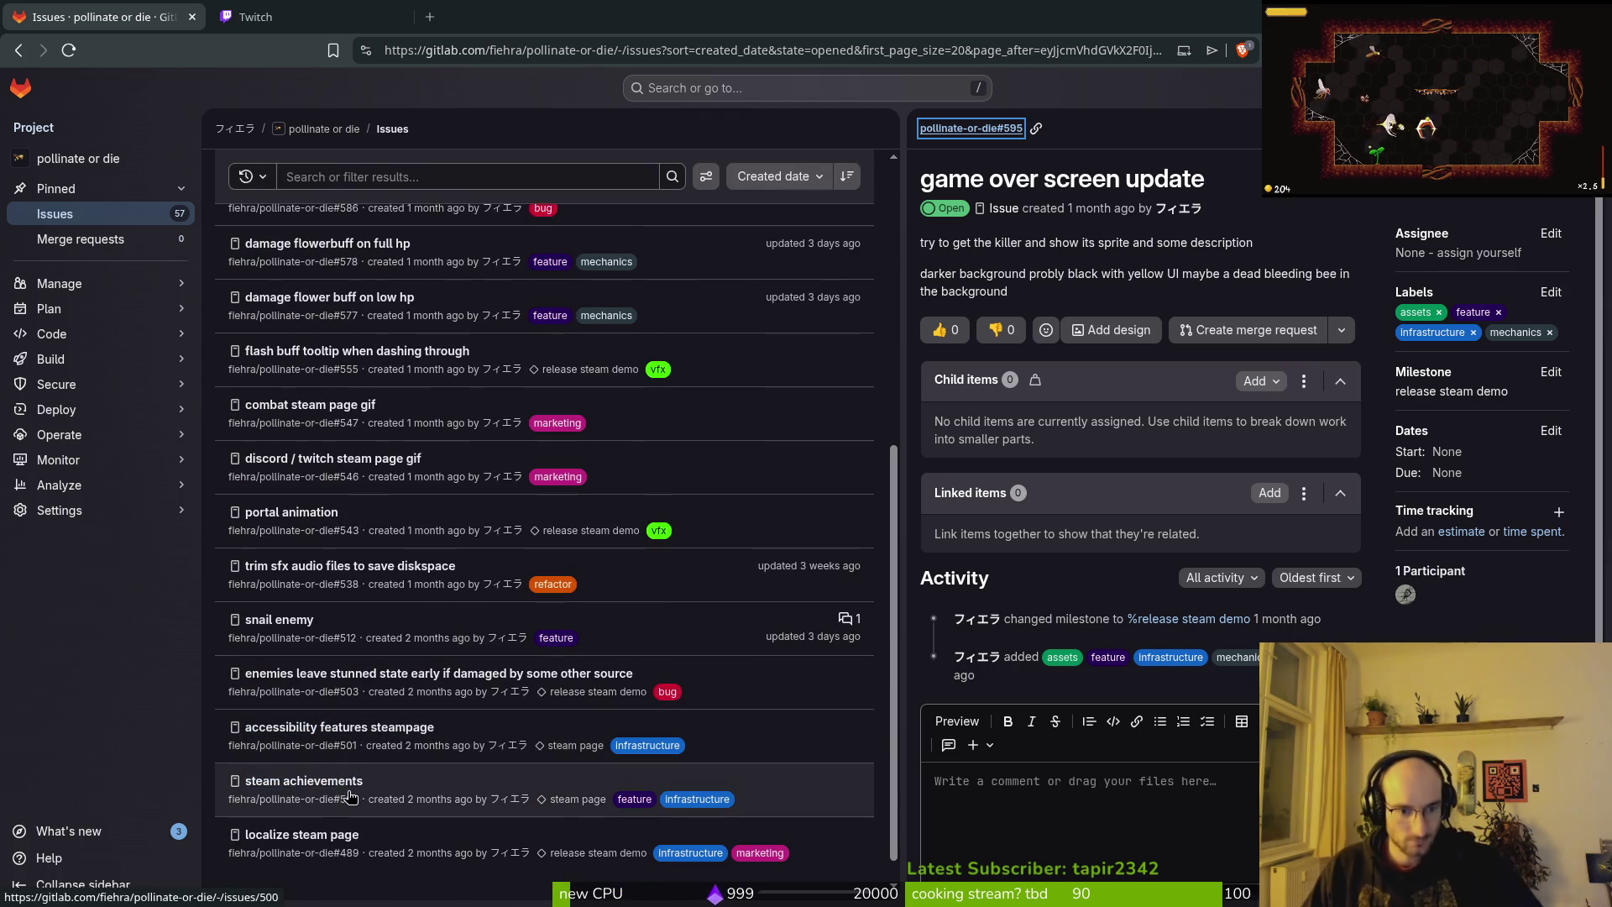
scroll(351, 793, down, 1)
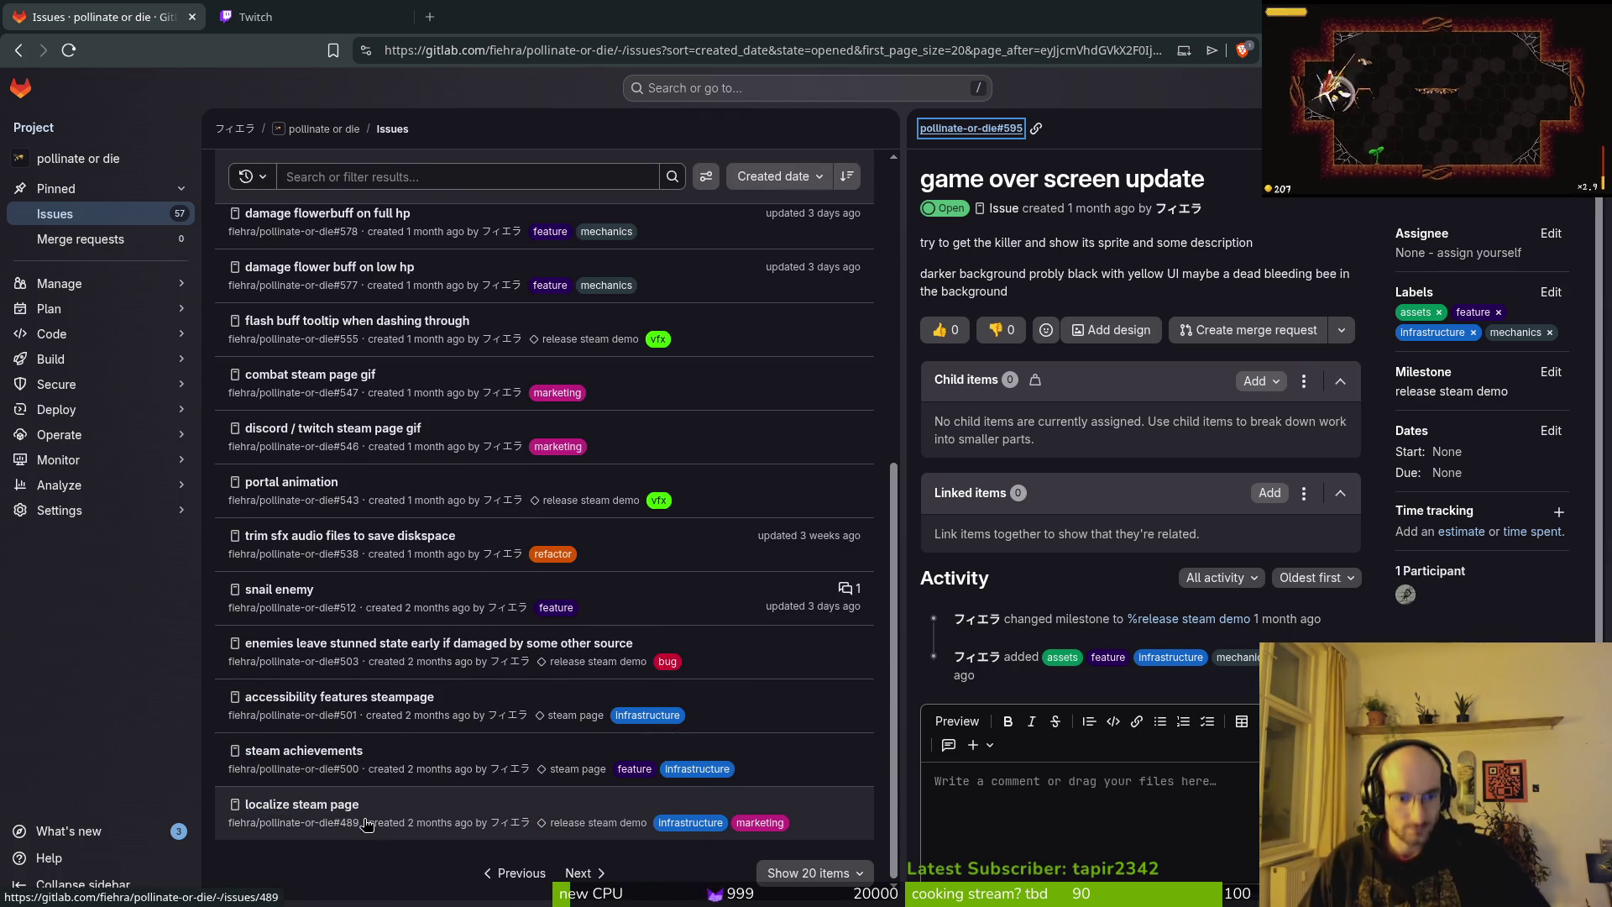
click(578, 874)
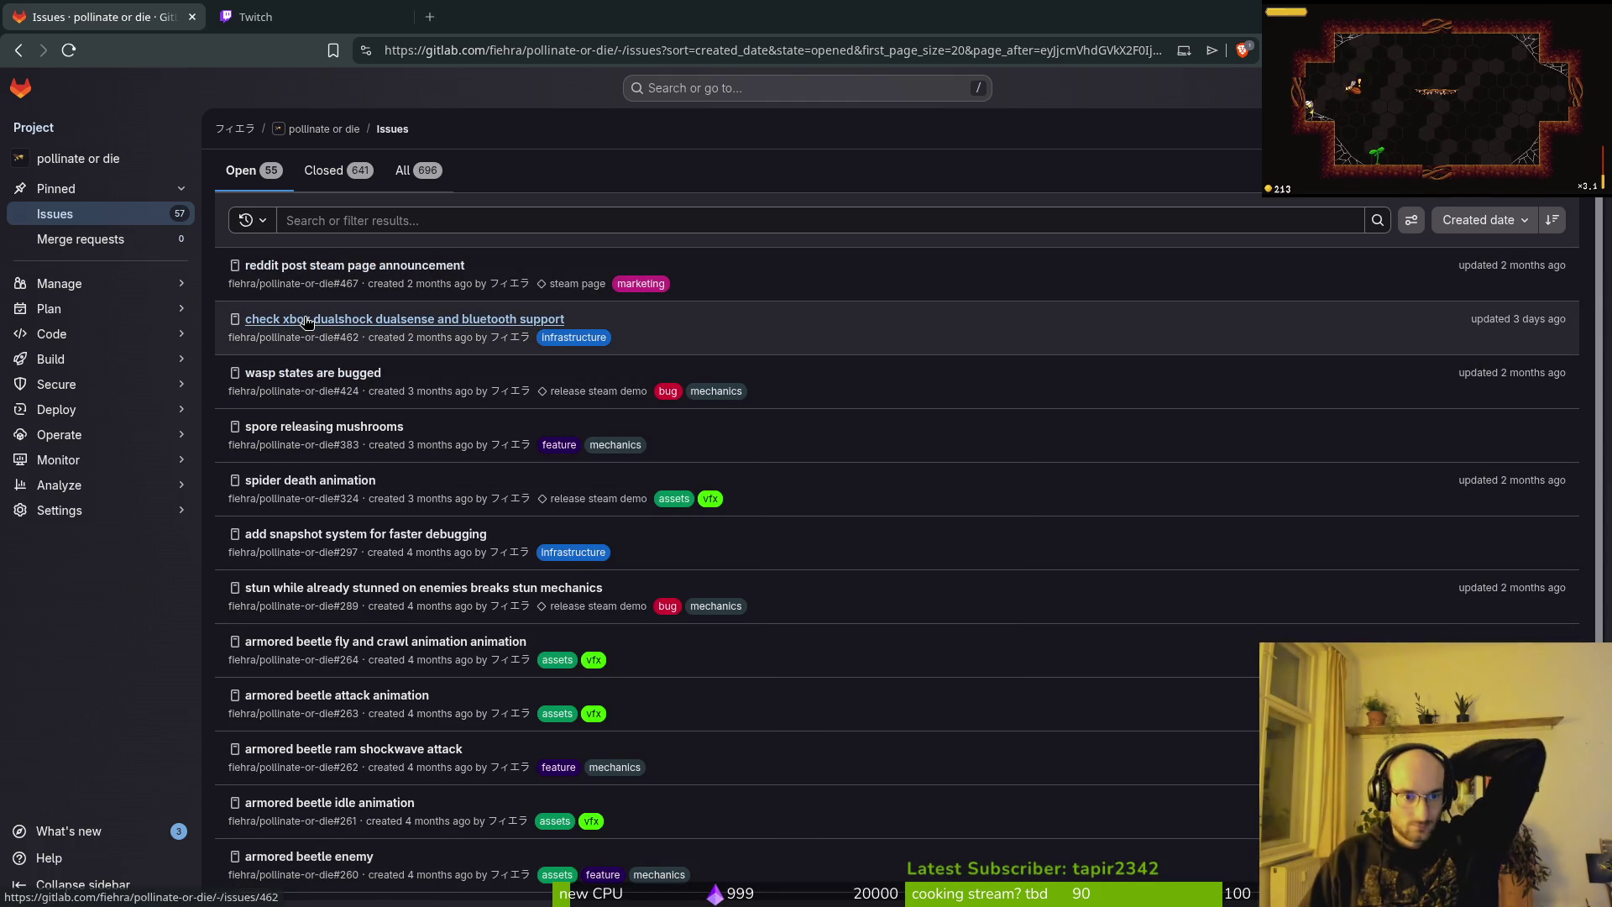
click(357, 269)
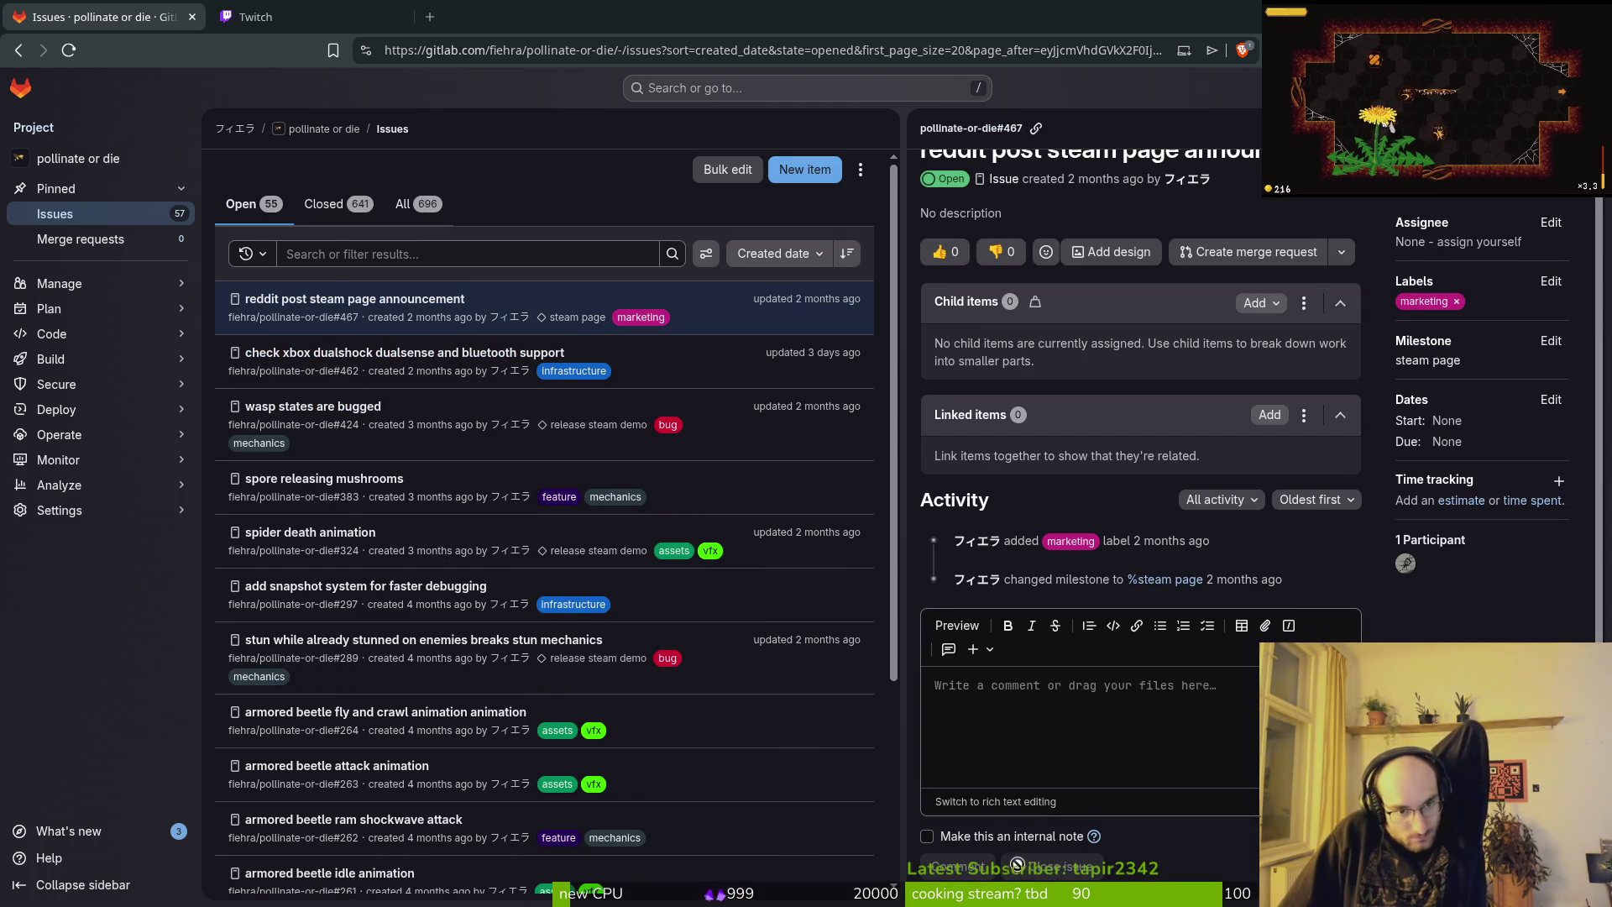
click(69, 634)
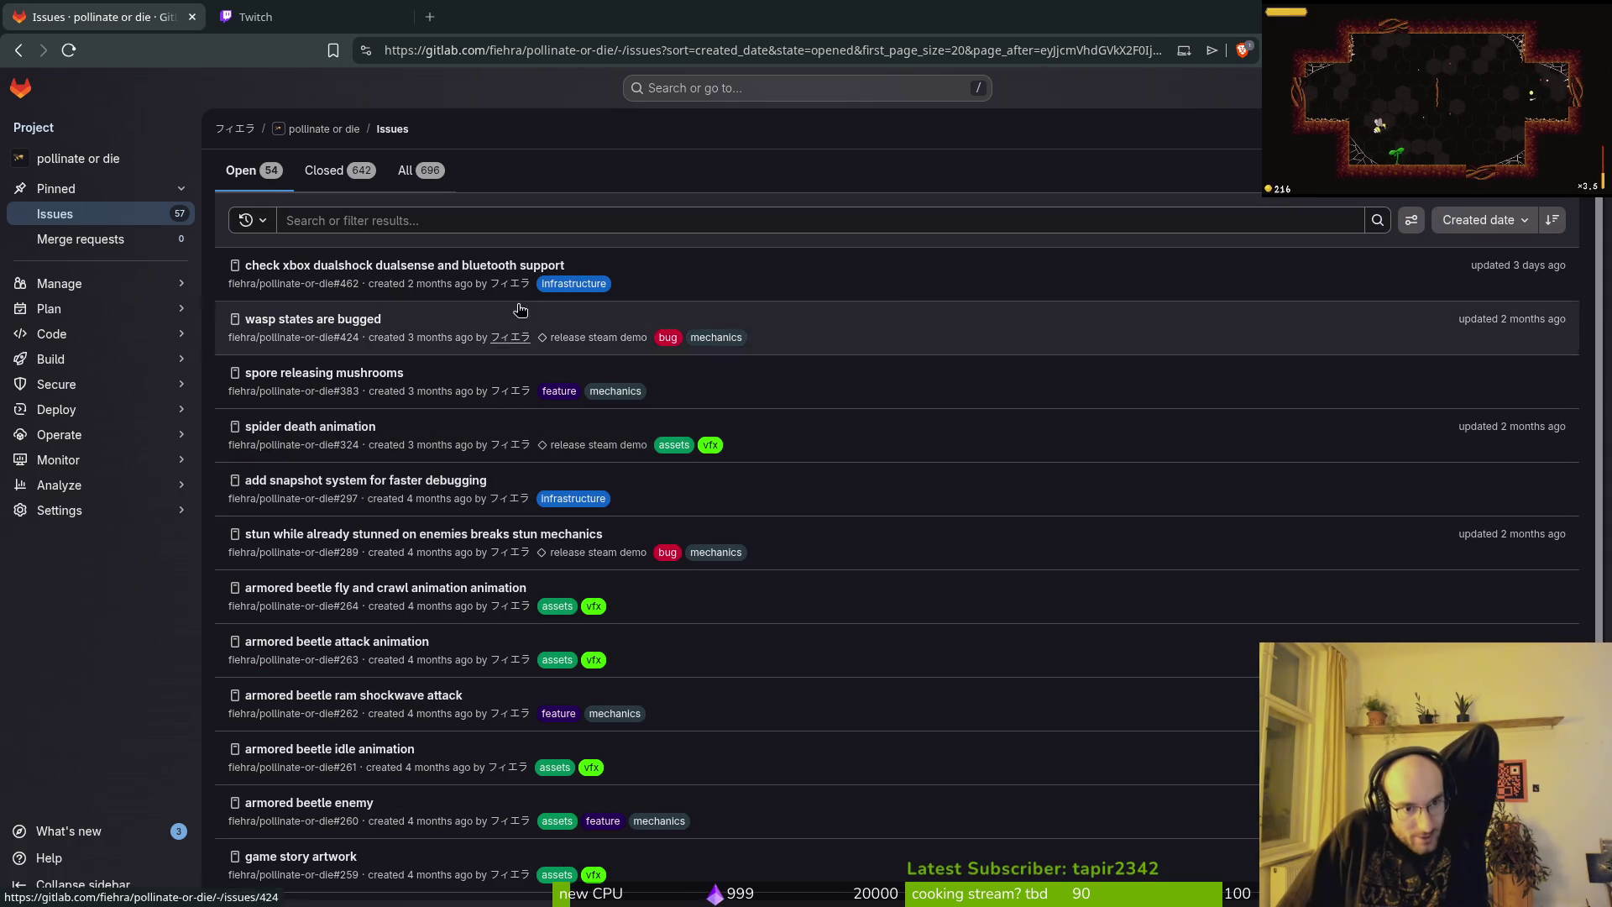
Close the 'add snapshot system for faster debugging' issue and dismiss its detail panel.
click(426, 505)
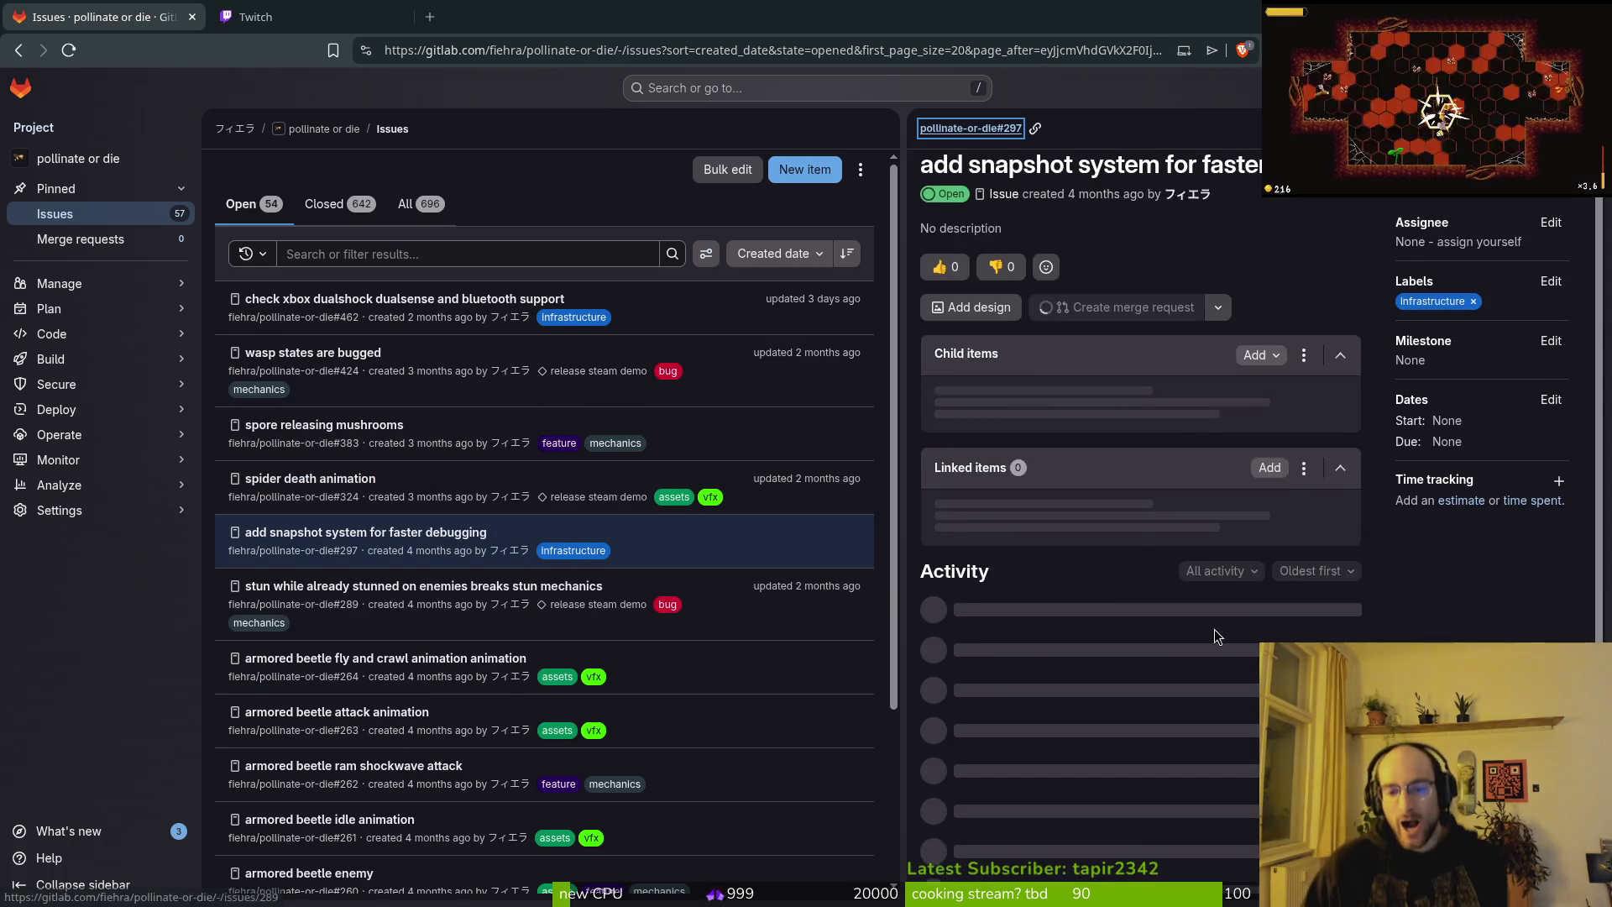
click(1044, 848)
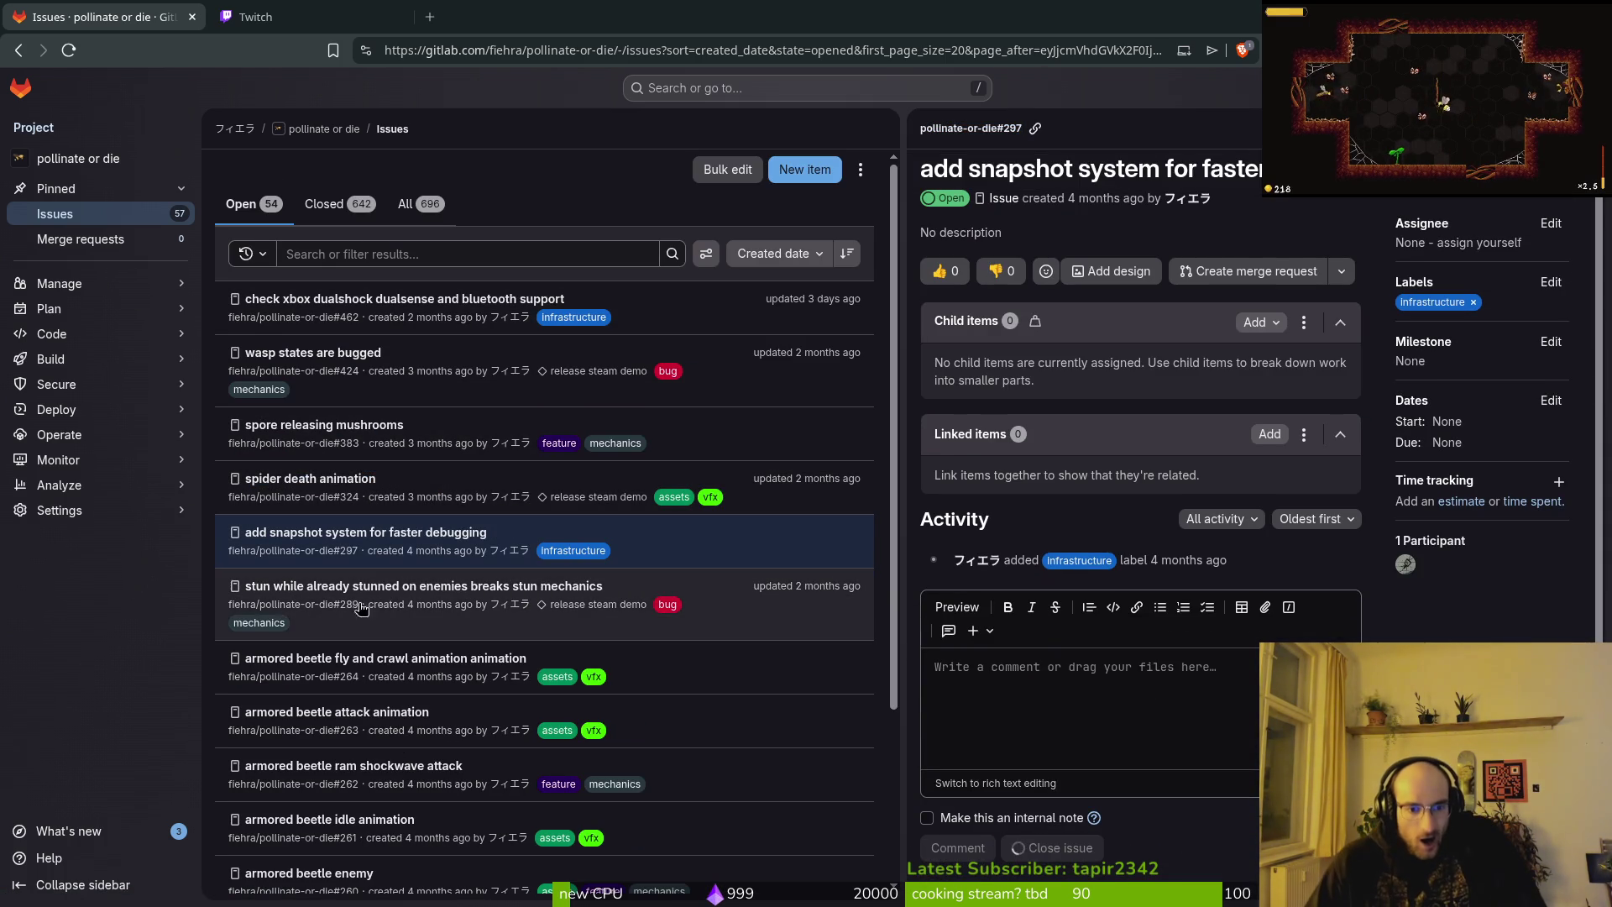
key(Escape)
scroll(370, 663, down, 2)
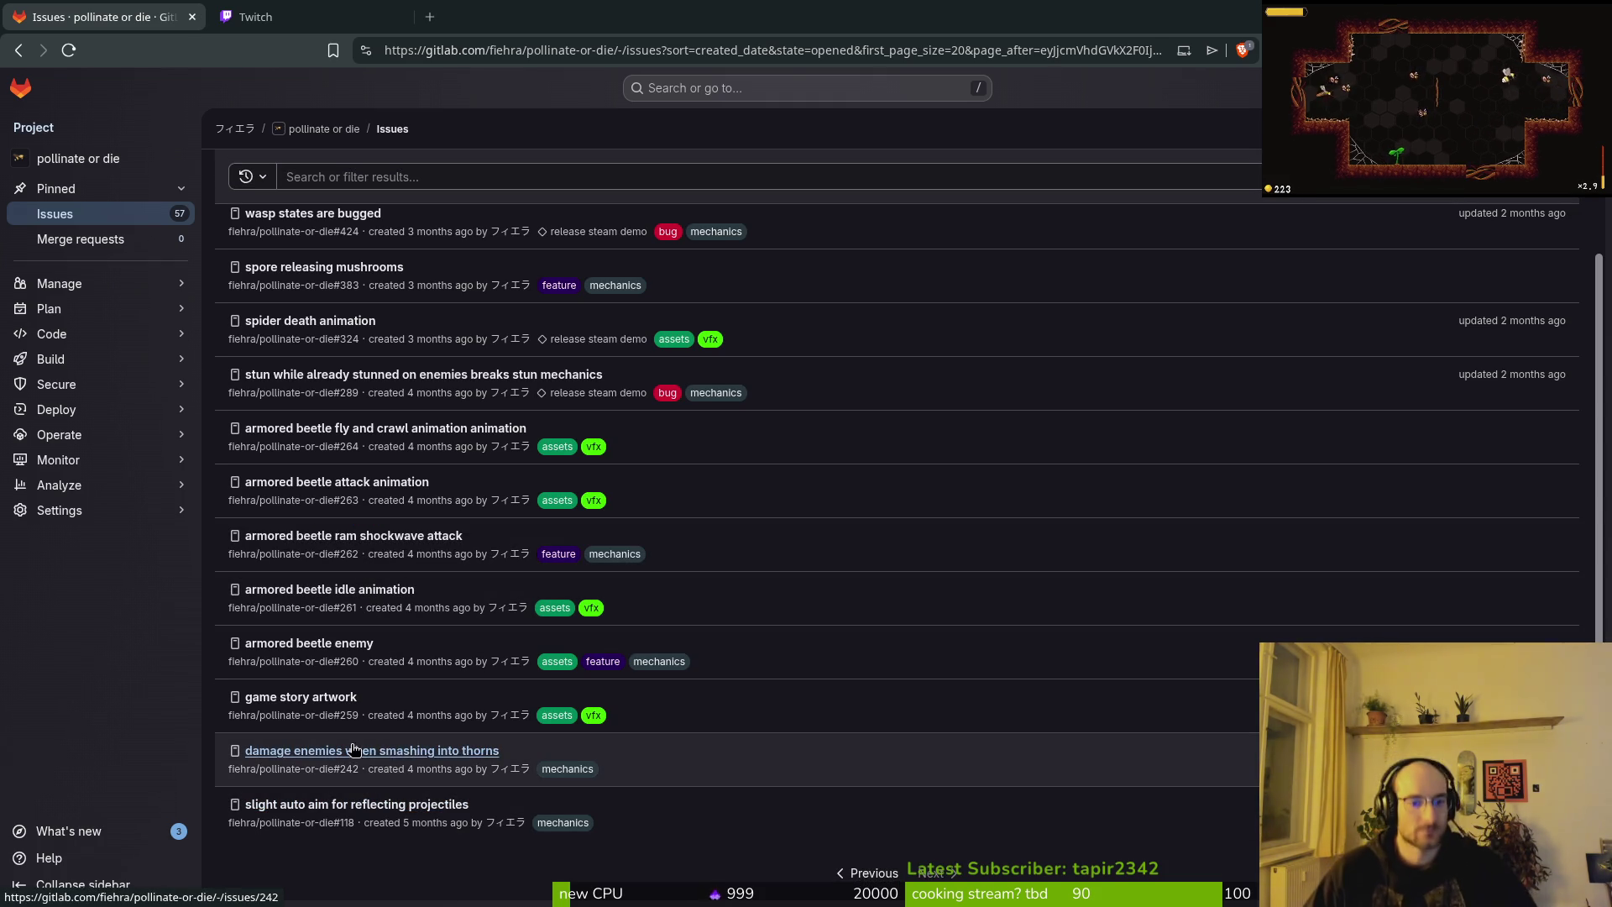
scroll(407, 663, up, 2)
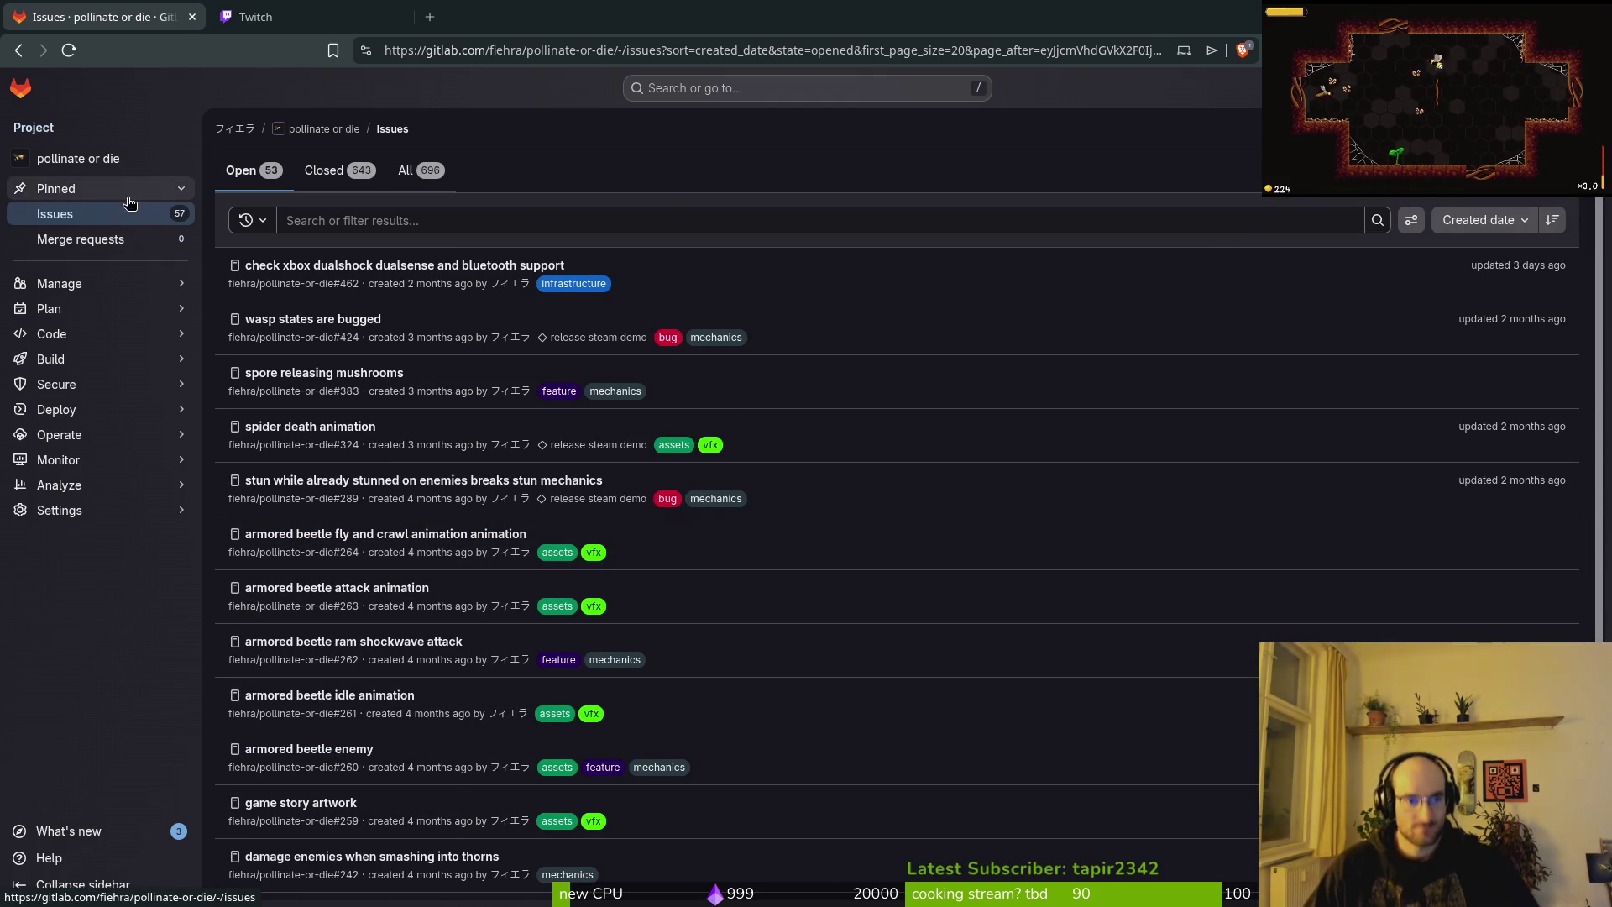
Close the GitLab tab, then open Raid Channel and apply the Following quick filter.
middle_click(133, 24)
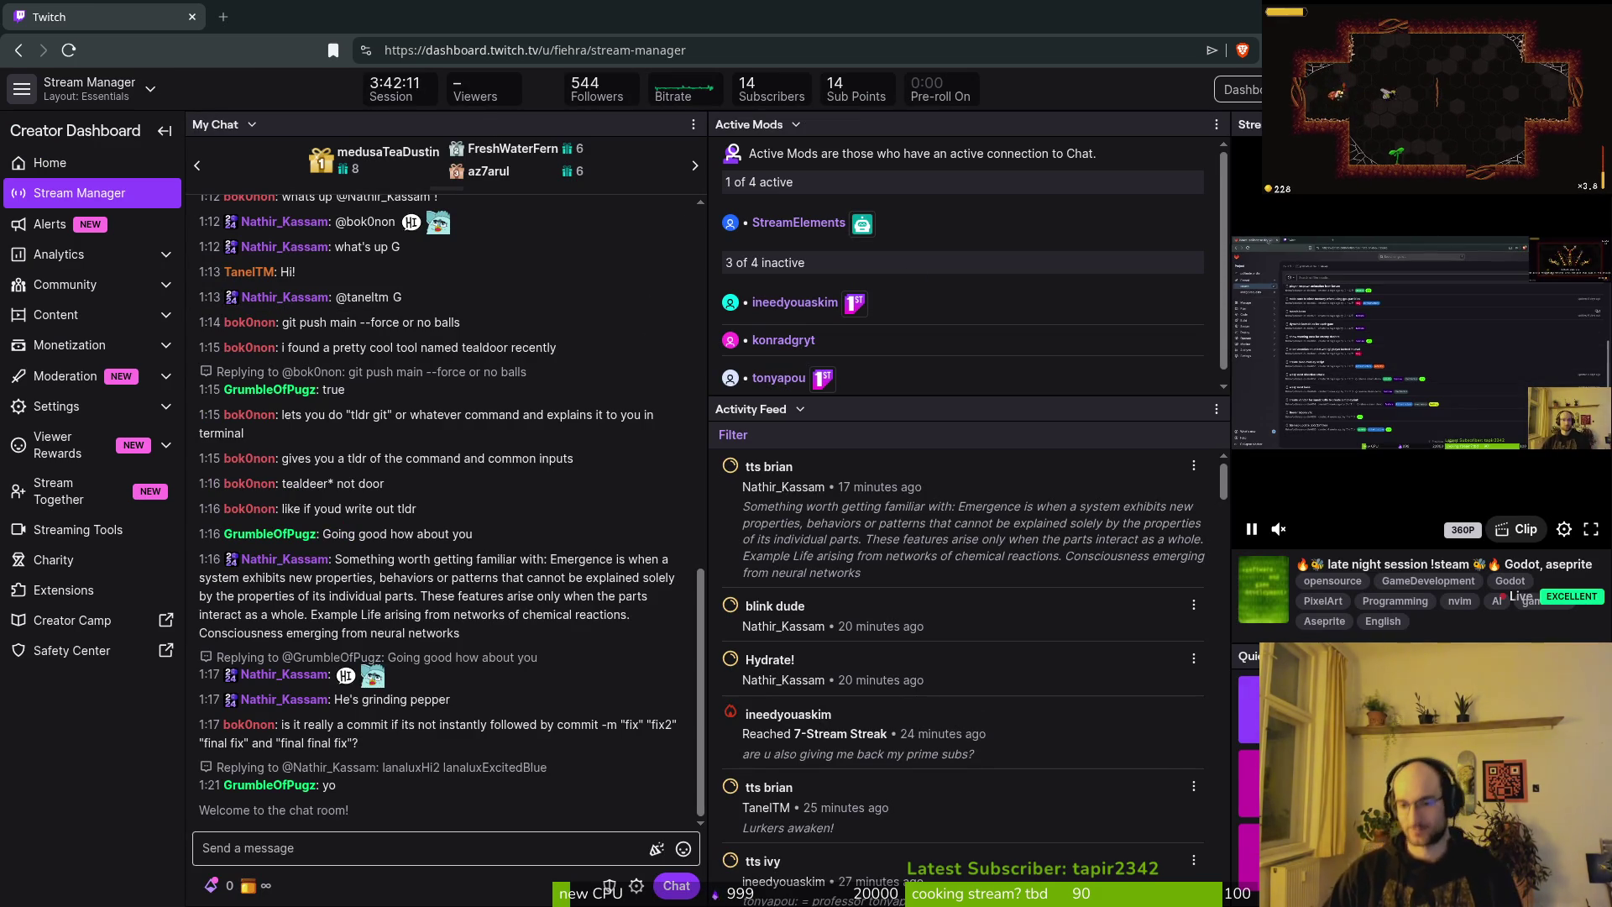
click(1248, 781)
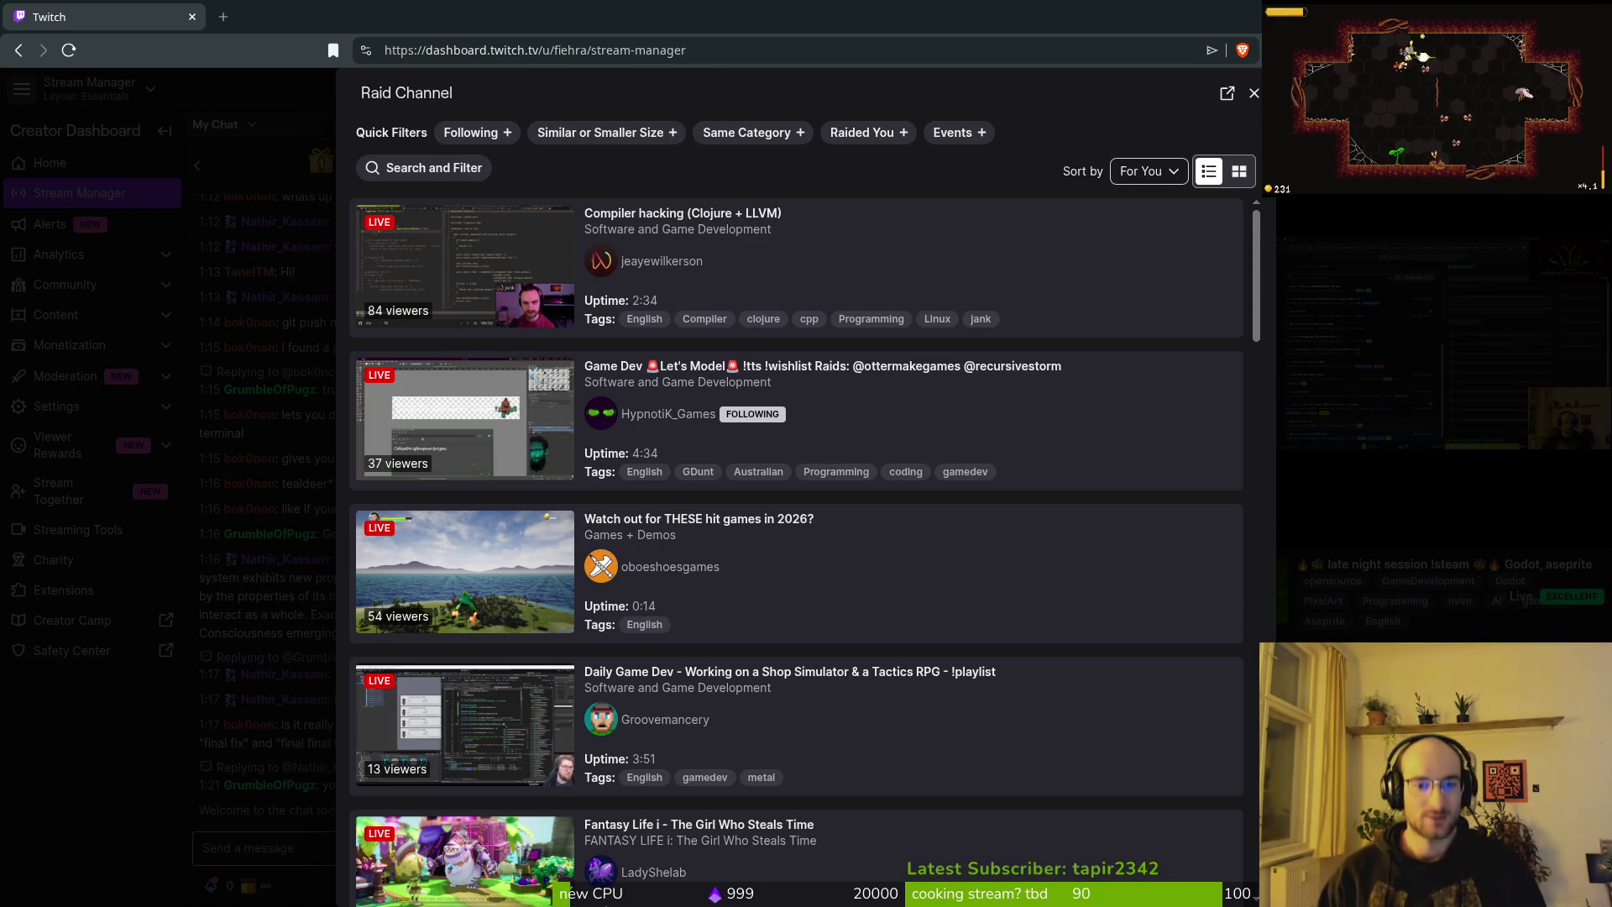
scroll(811, 420, down, 2)
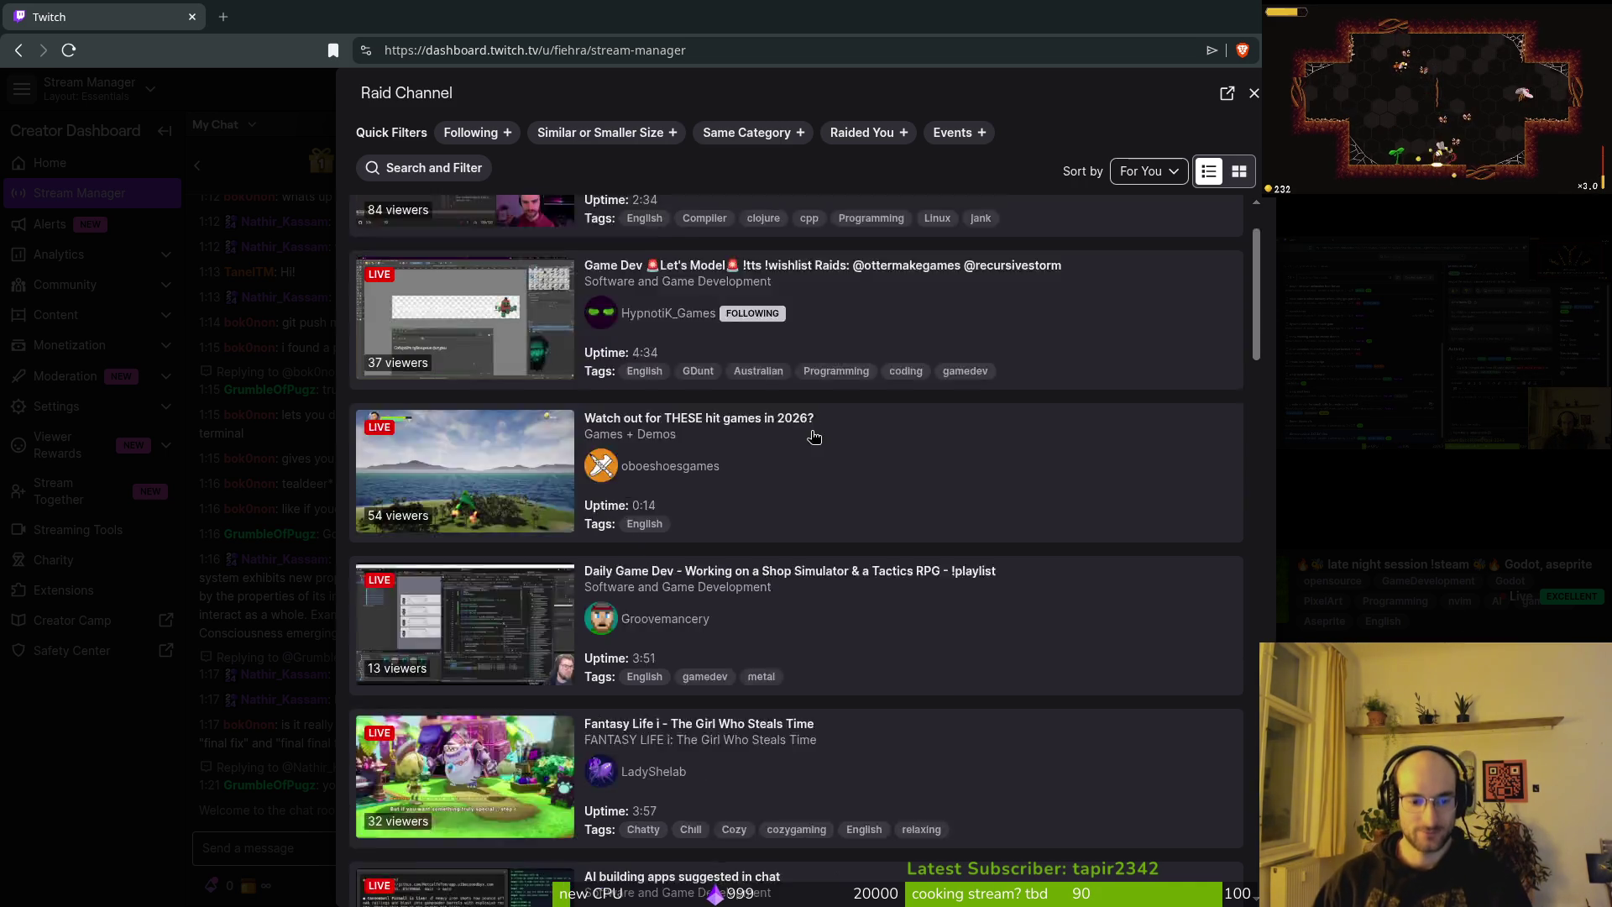
scroll(831, 479, down, 3)
scroll(827, 504, up, 5)
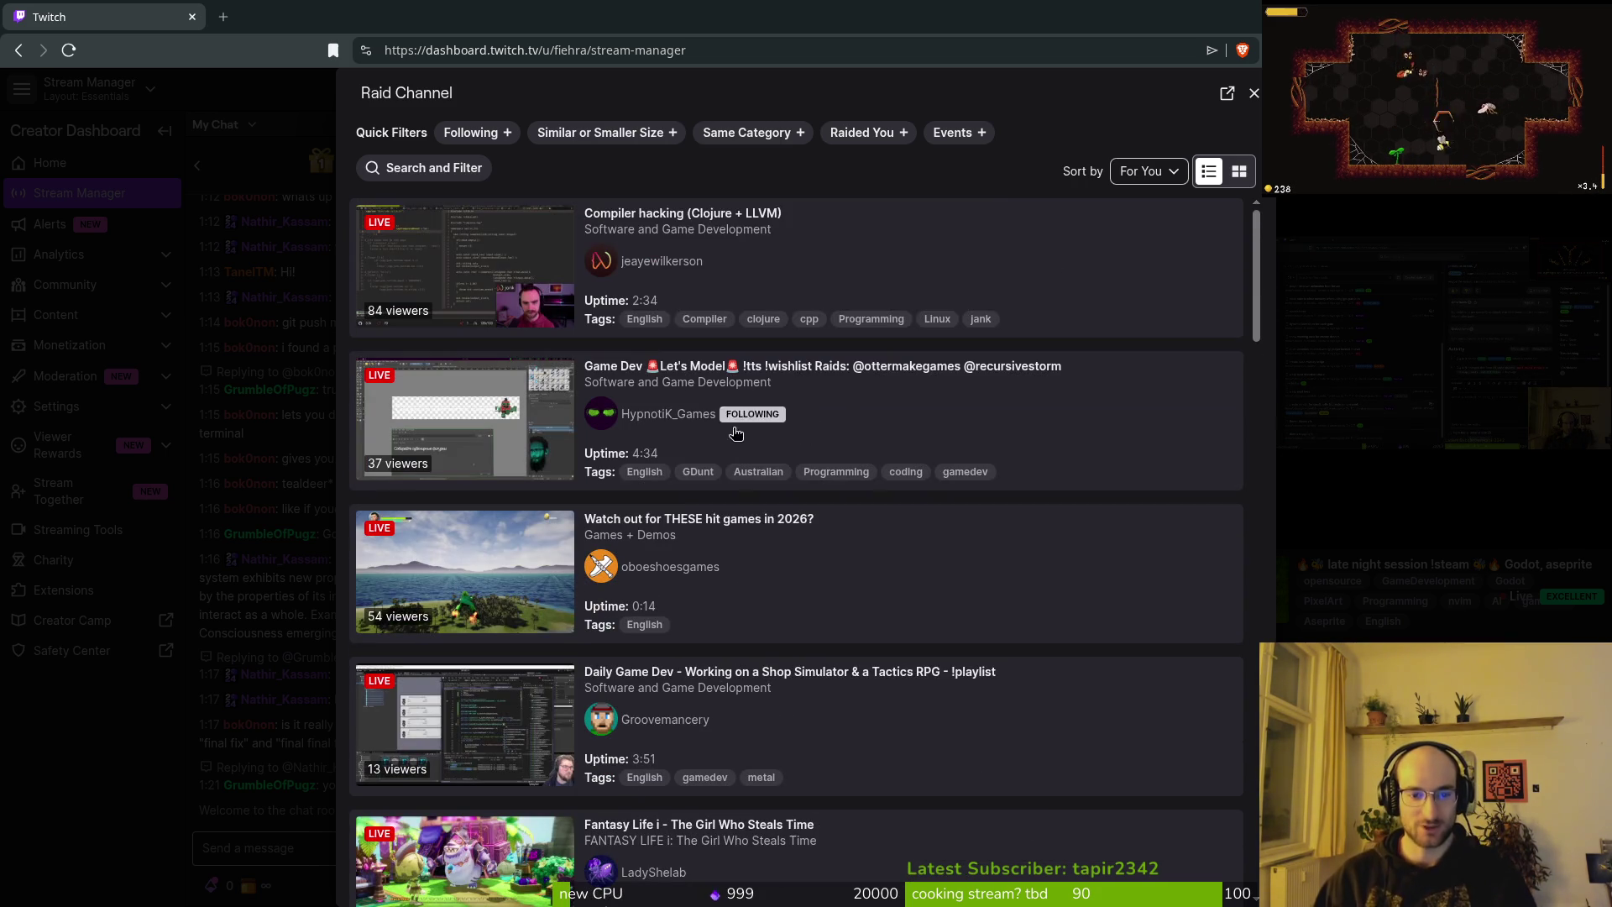
click(464, 134)
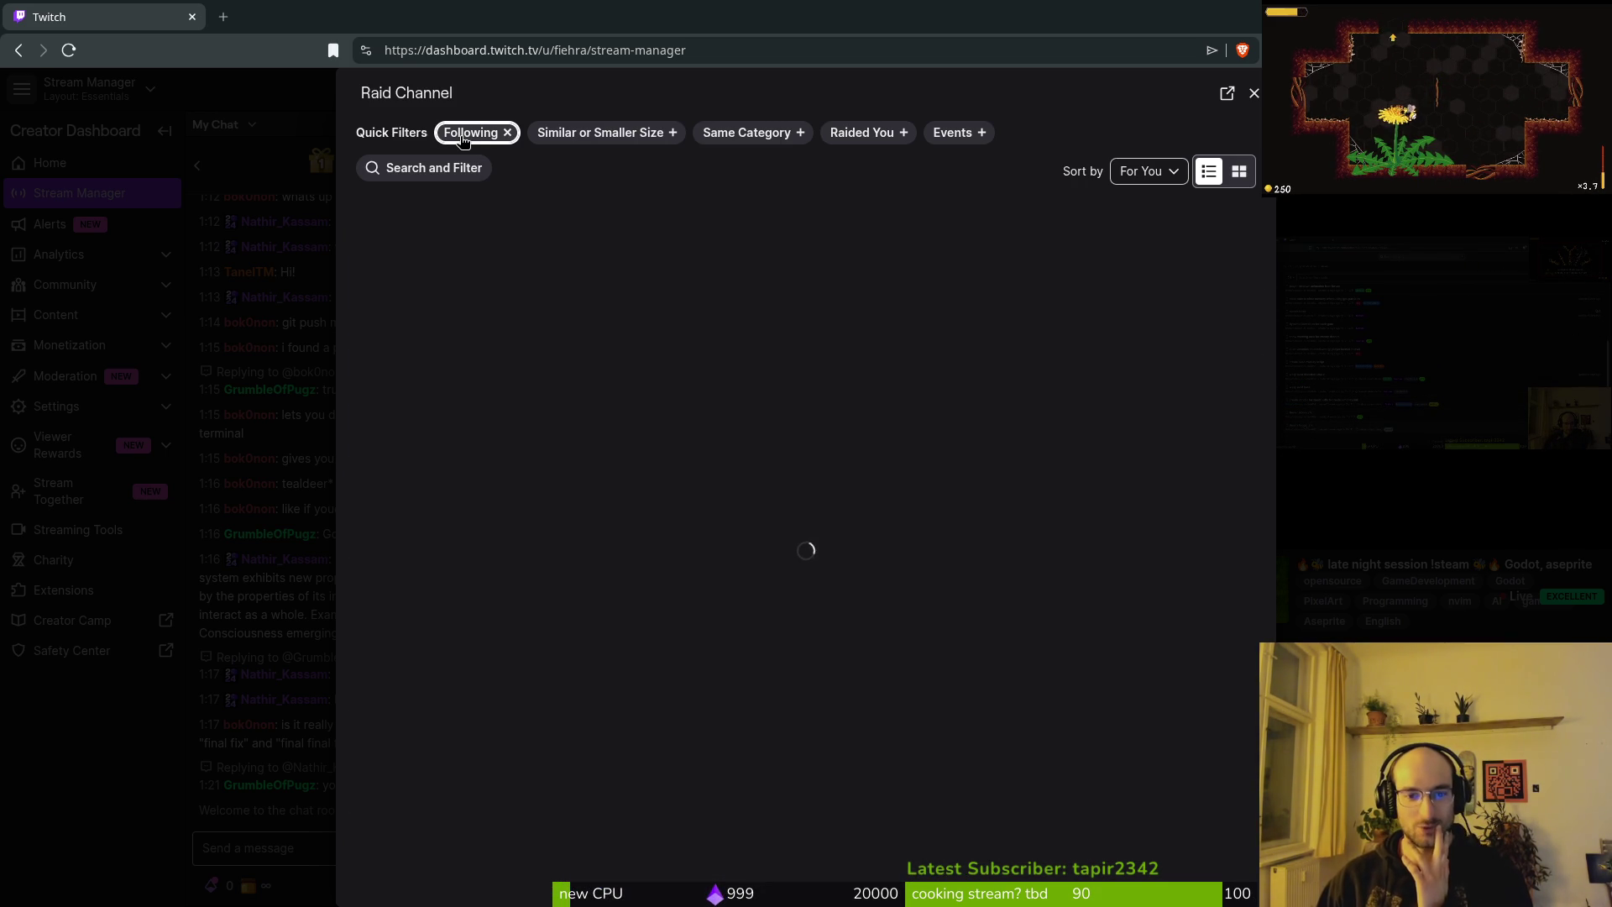